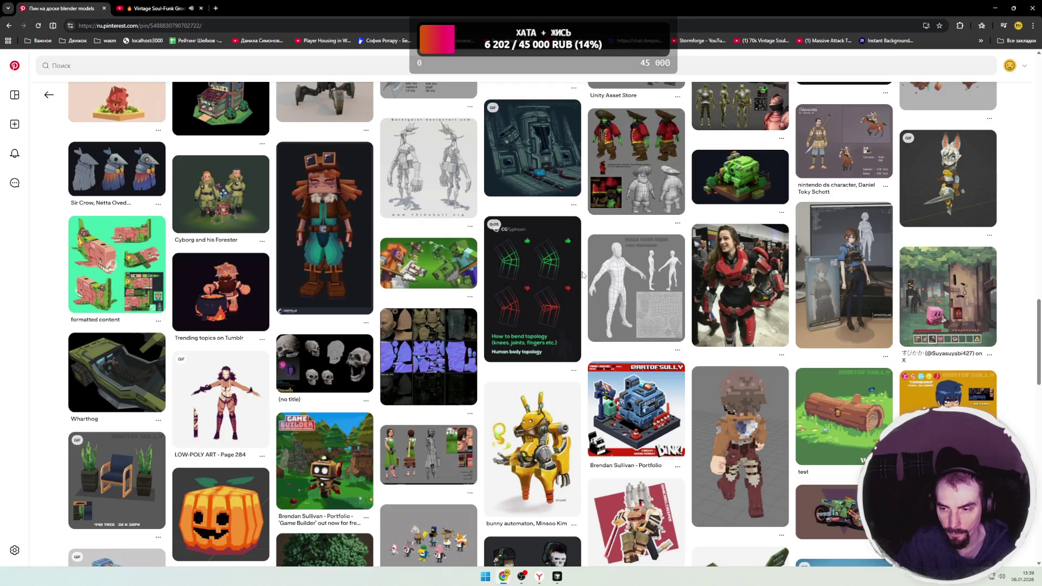
# - Open the LOW-POLY ART WALL-E pin, then its related M274 'Mongoose' wireframe vehicle pin
pyautogui.scroll(-2, 583, 275)
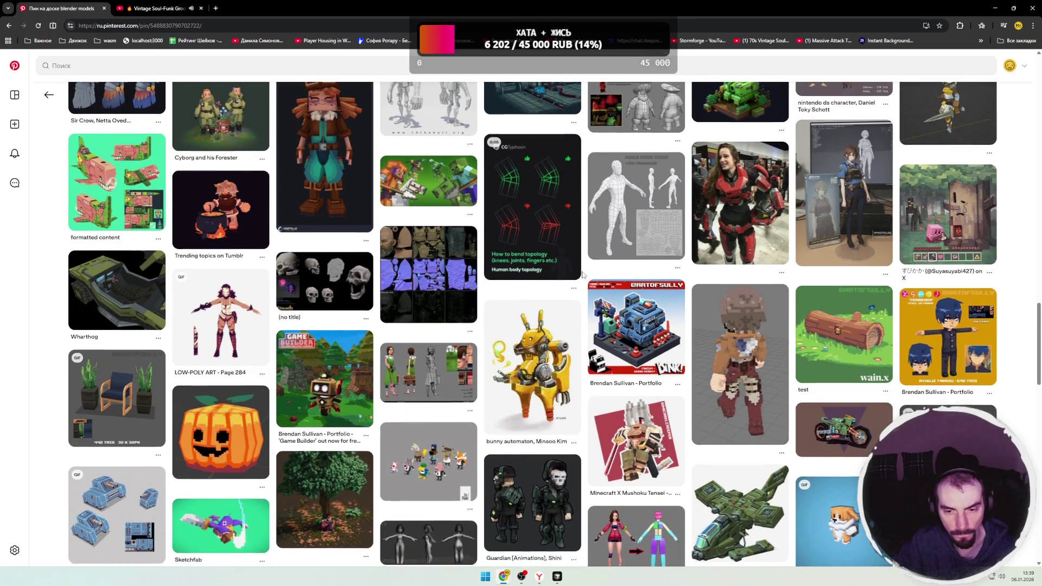
pyautogui.scroll(-3, 583, 275)
pyautogui.scroll(-3, 583, 275)
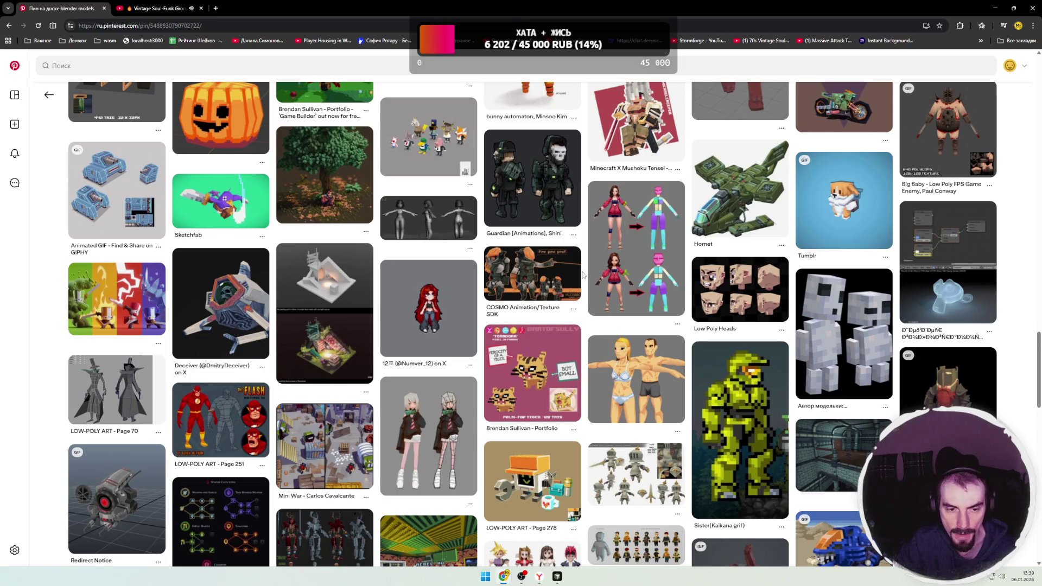
pyautogui.scroll(-3, 583, 275)
pyautogui.scroll(-2, 583, 275)
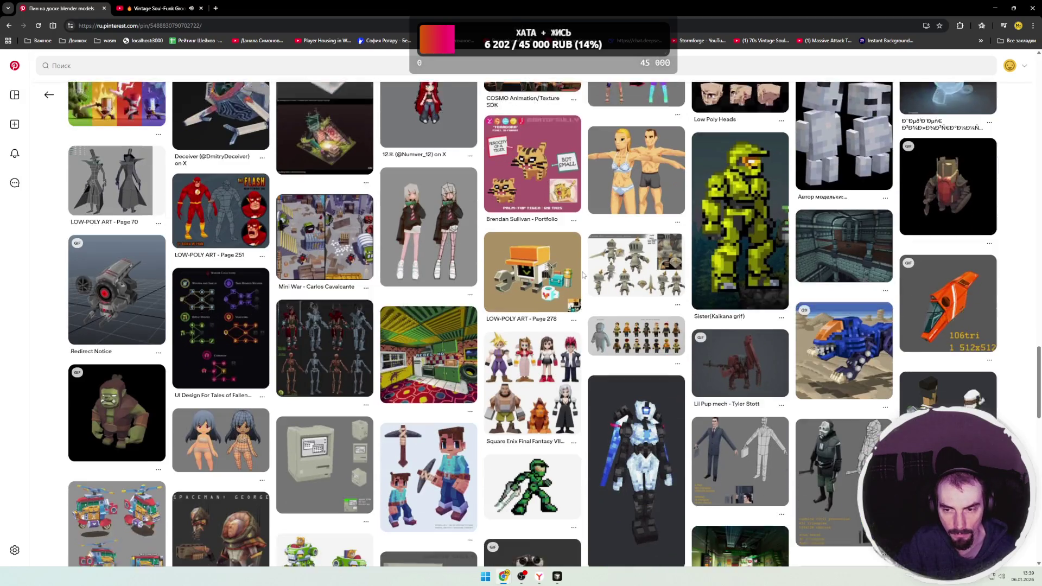
pyautogui.scroll(-3, 583, 276)
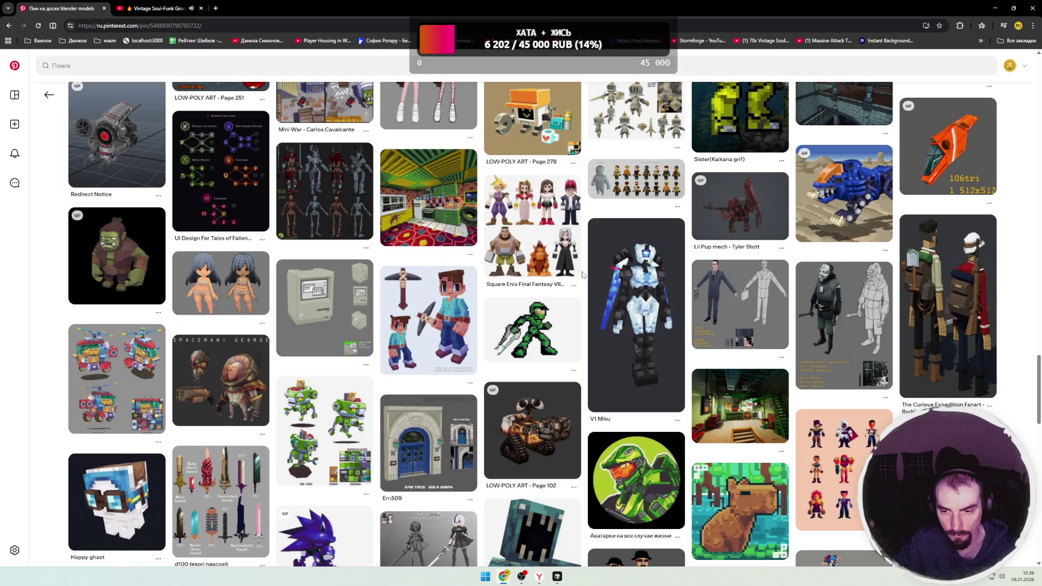
pyautogui.scroll(-1, 583, 275)
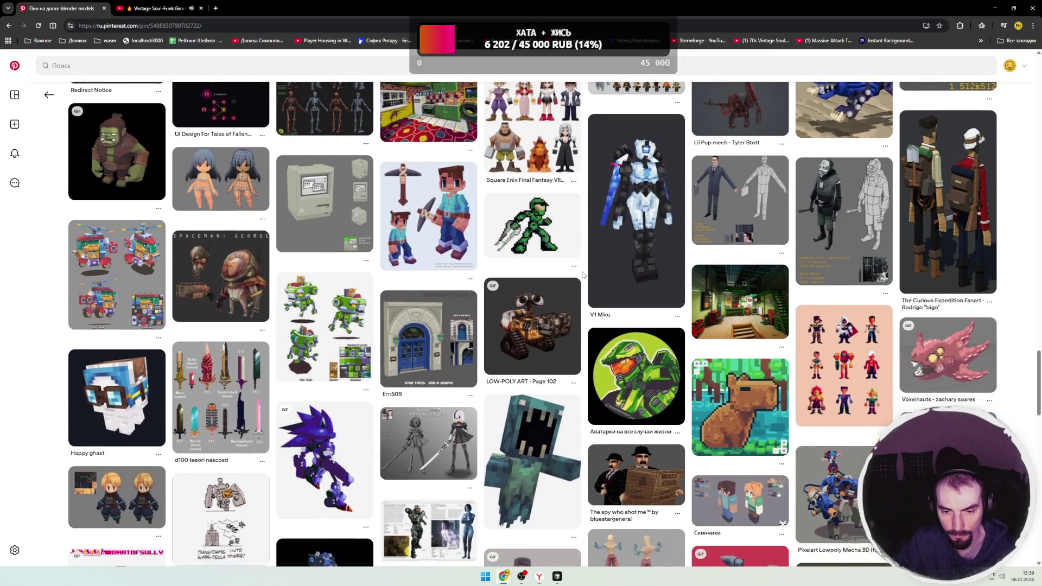
pyautogui.click(566, 306)
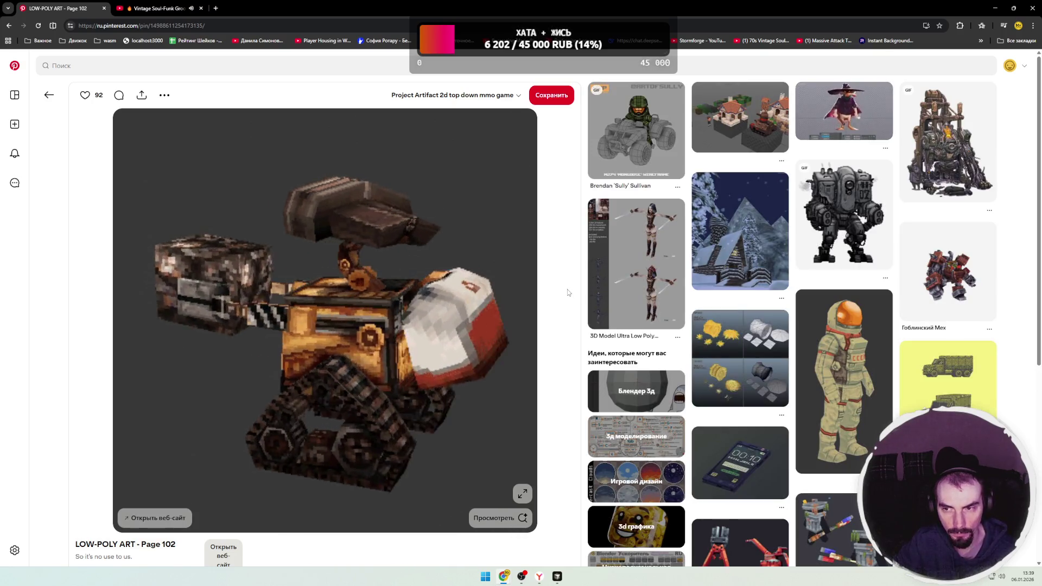
pyautogui.click(619, 202)
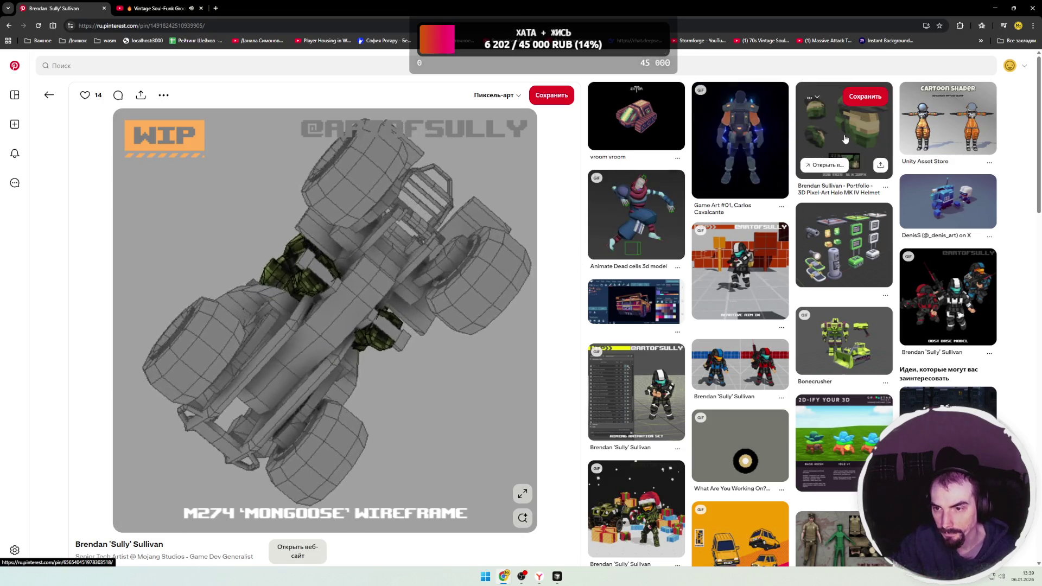
# - Open the 3D Pixel-Art Halo MK IV Helmet pin, then the related Reactive Aim IK pin
pyautogui.click(819, 142)
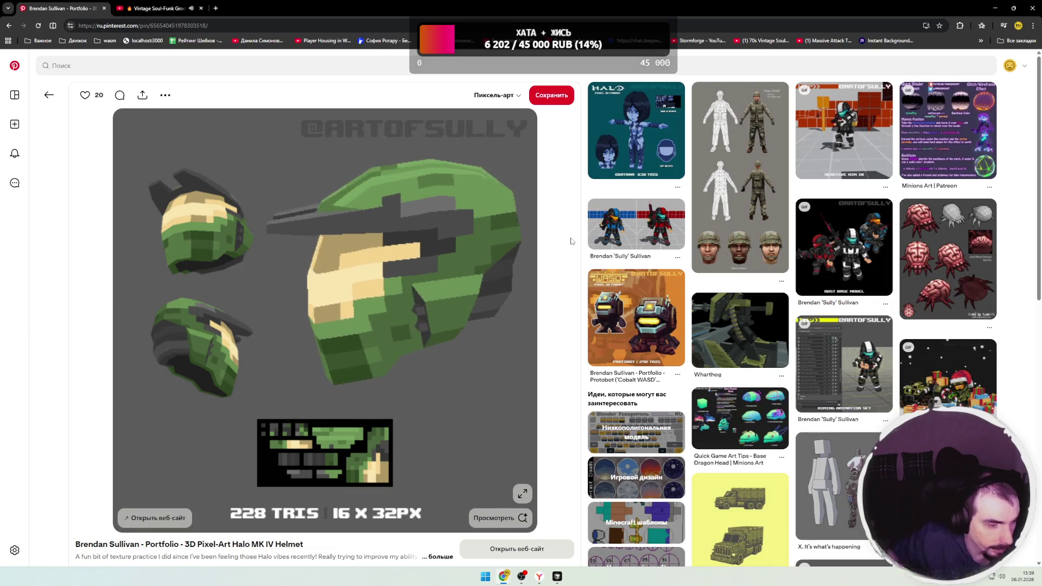
pyautogui.click(839, 136)
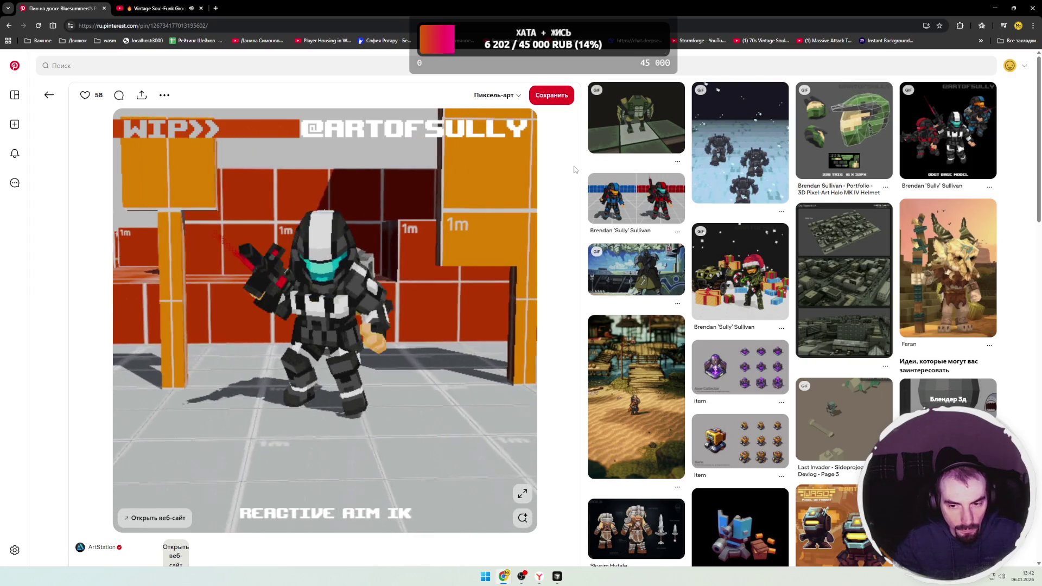
# - Go back and browse two related Venus Wars pins, then the desert motorcycle GIF pin
pyautogui.hotkey('alt', 'Left')
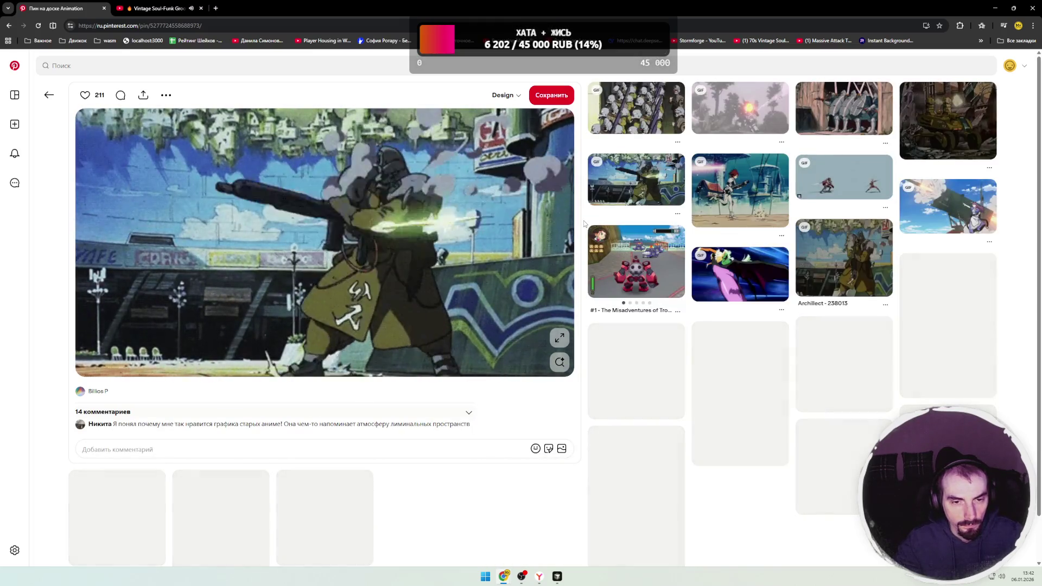
pyautogui.click(630, 131)
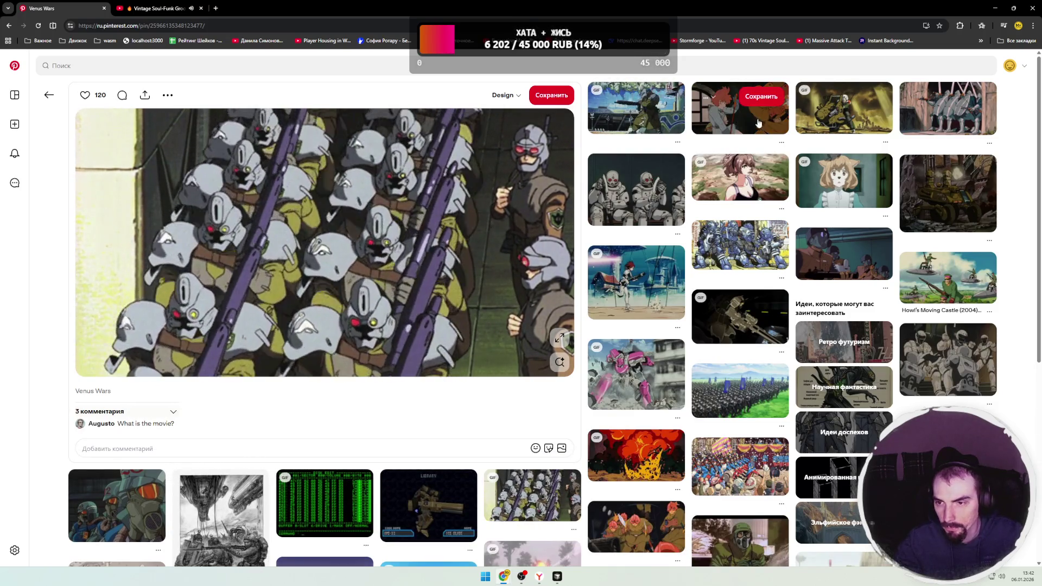
pyautogui.click(844, 117)
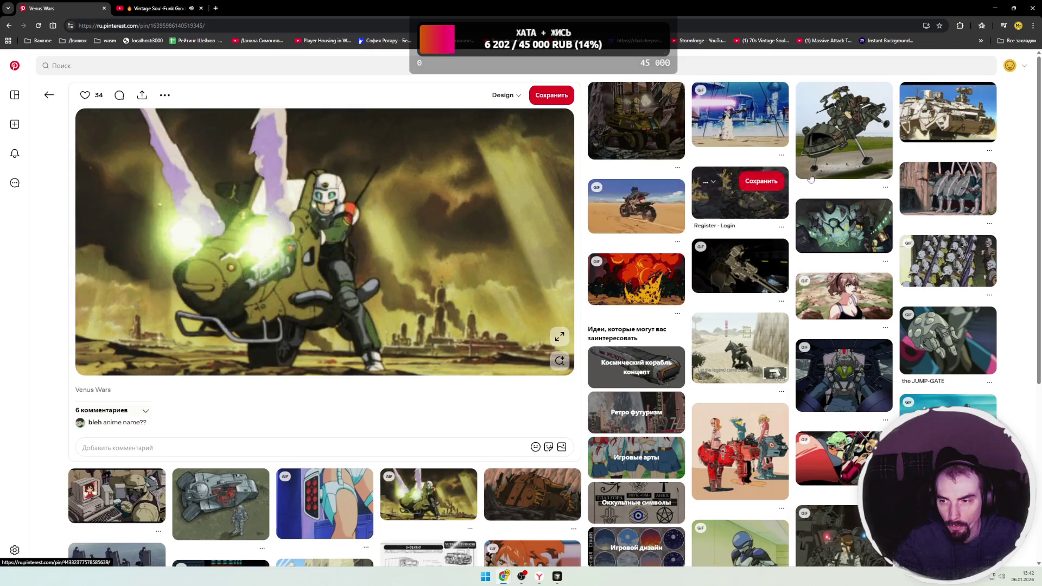
pyautogui.click(614, 220)
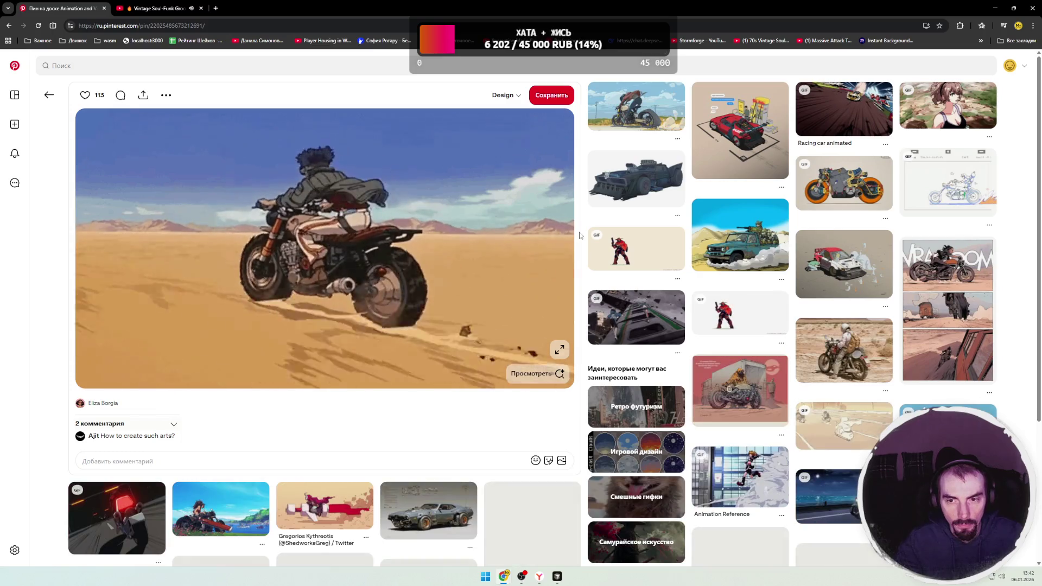
# - Continue through the robot mechanic and Patlabor pins to the Full Metal Panic! robot arm pin
pyautogui.scroll(-1, 580, 235)
pyautogui.scroll(-3, 580, 235)
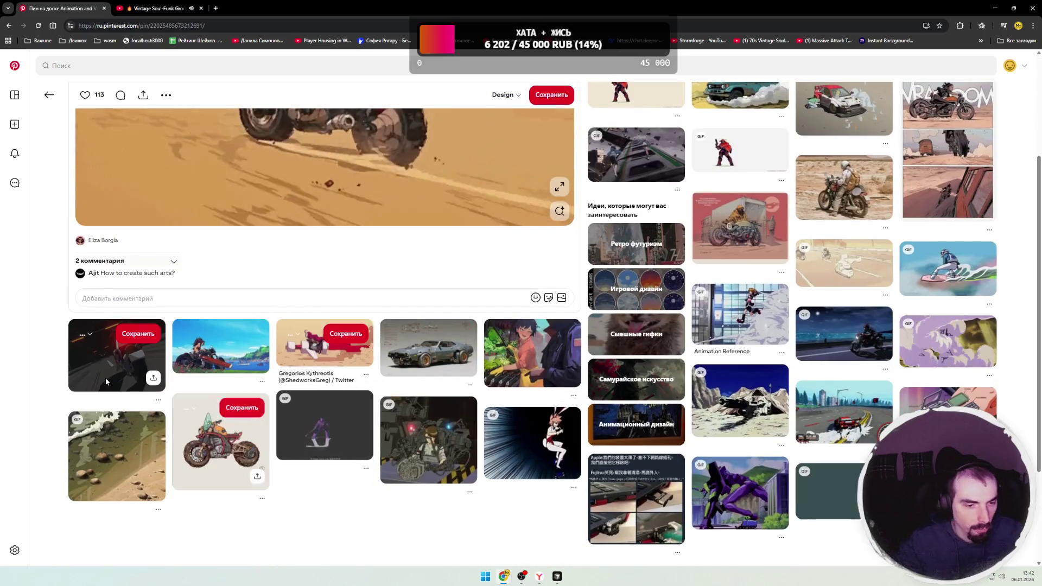
pyautogui.click(418, 447)
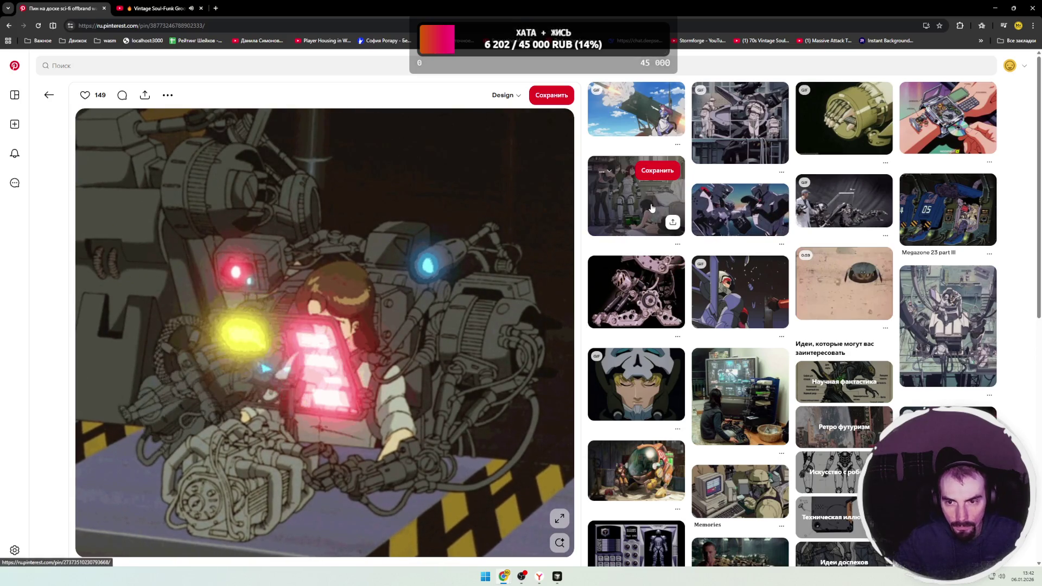
pyautogui.click(711, 152)
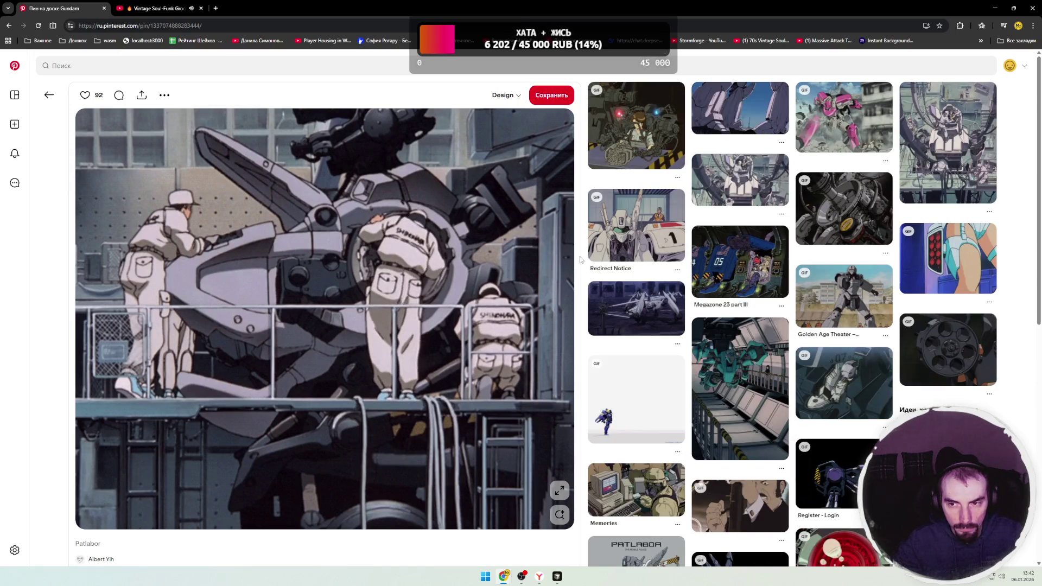
pyautogui.click(739, 111)
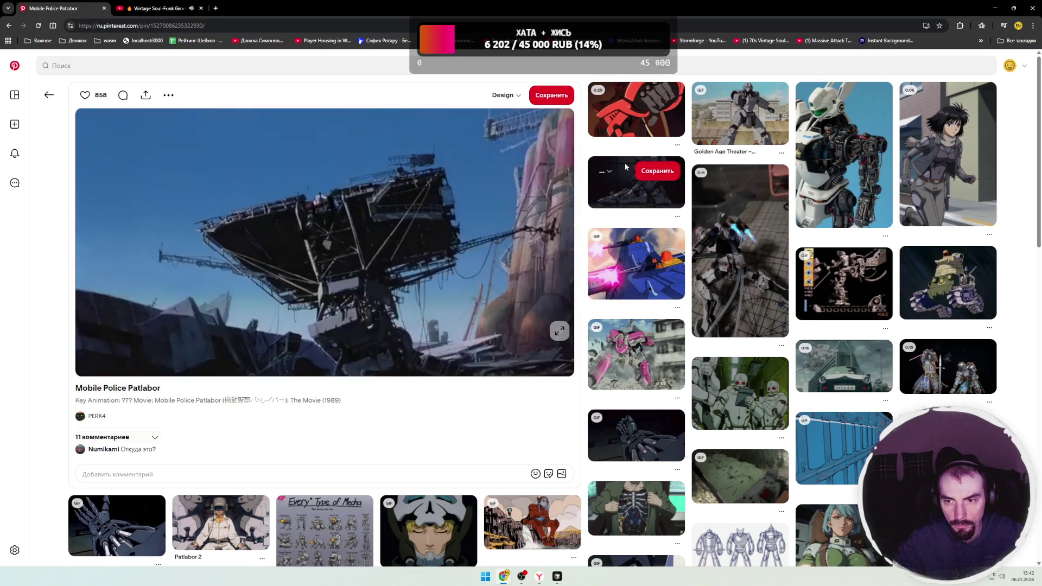
pyautogui.click(632, 127)
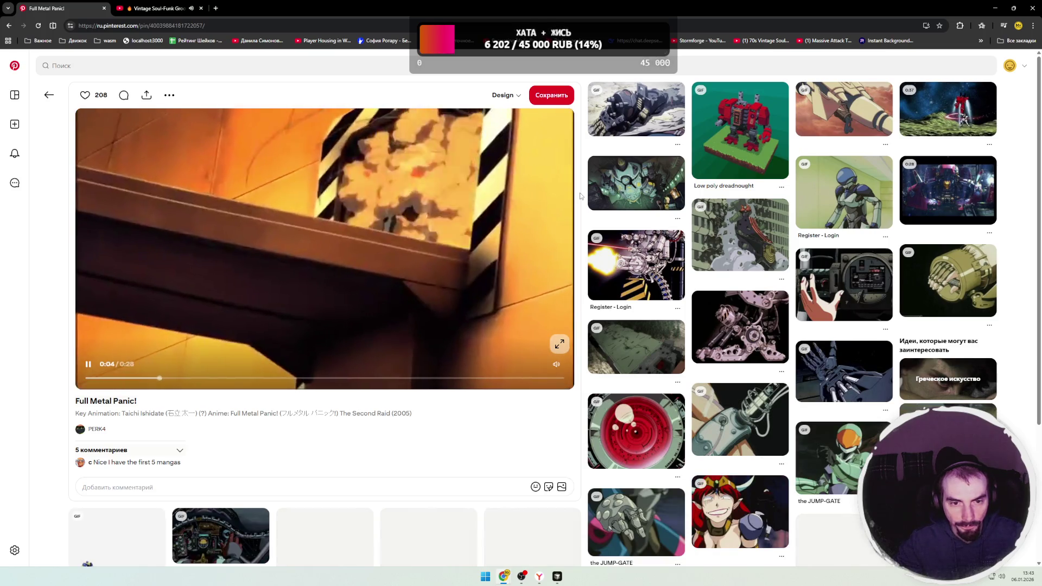
pyautogui.click(628, 125)
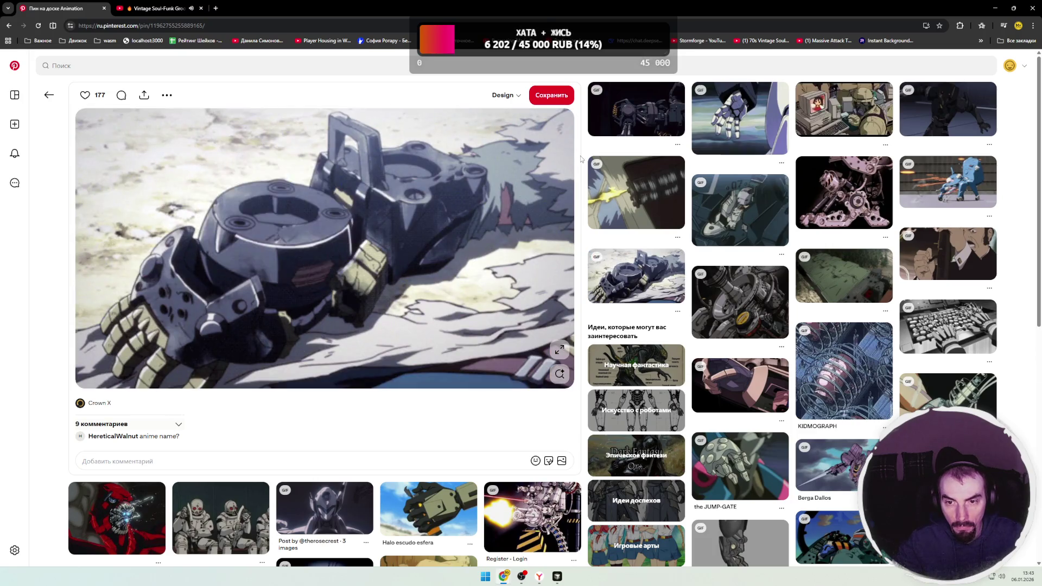
# - Browse the related dark mech, robot hand, beam attack and anime mecha GIF pins
pyautogui.click(611, 127)
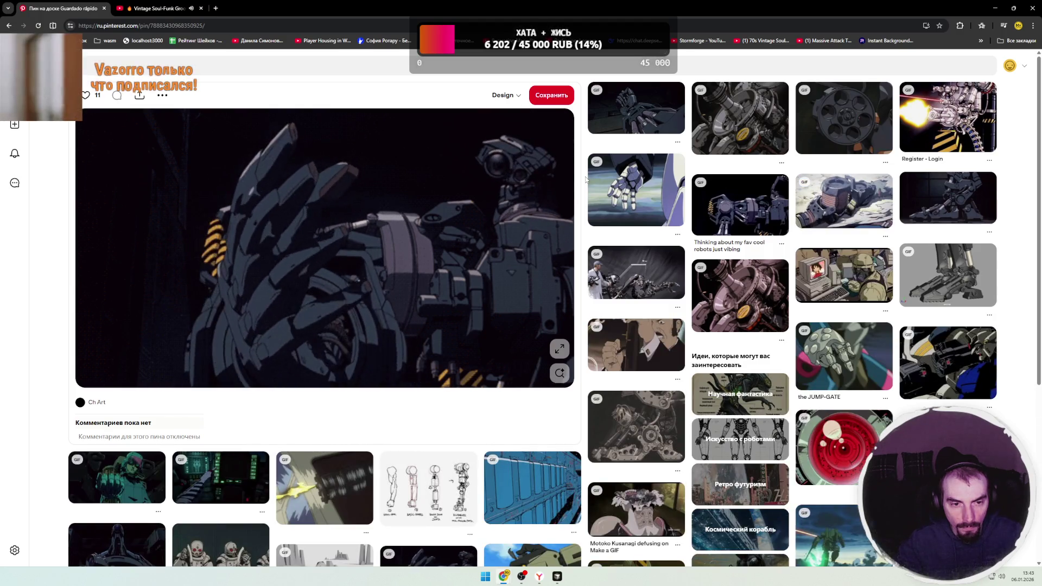
pyautogui.click(631, 143)
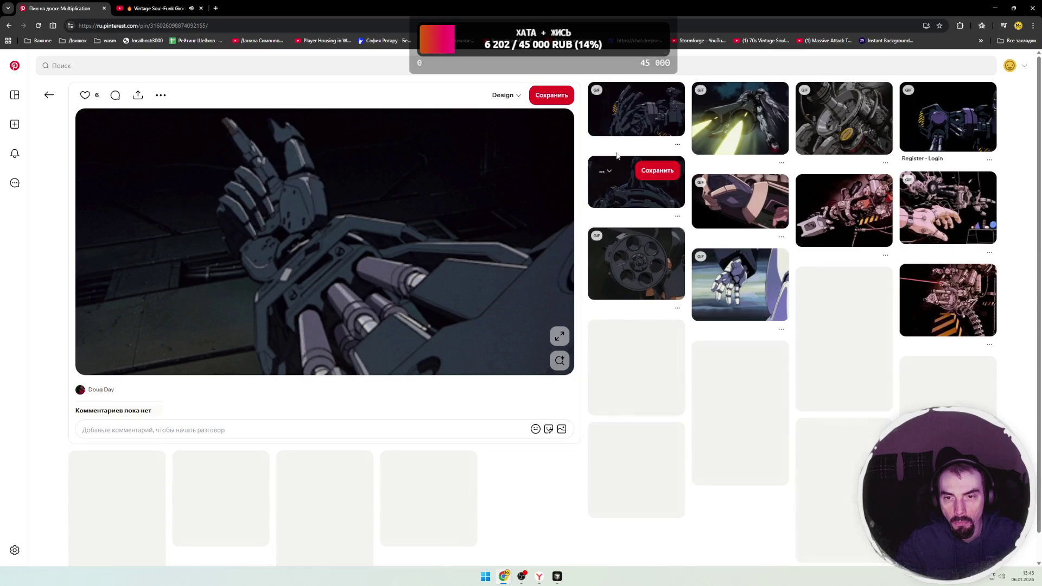
pyautogui.click(721, 131)
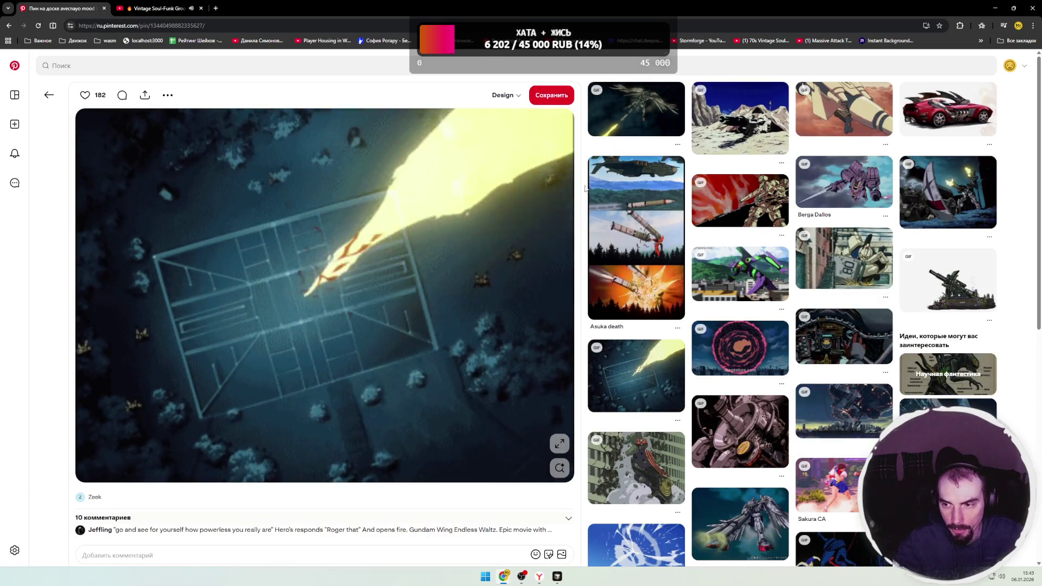
pyautogui.click(835, 123)
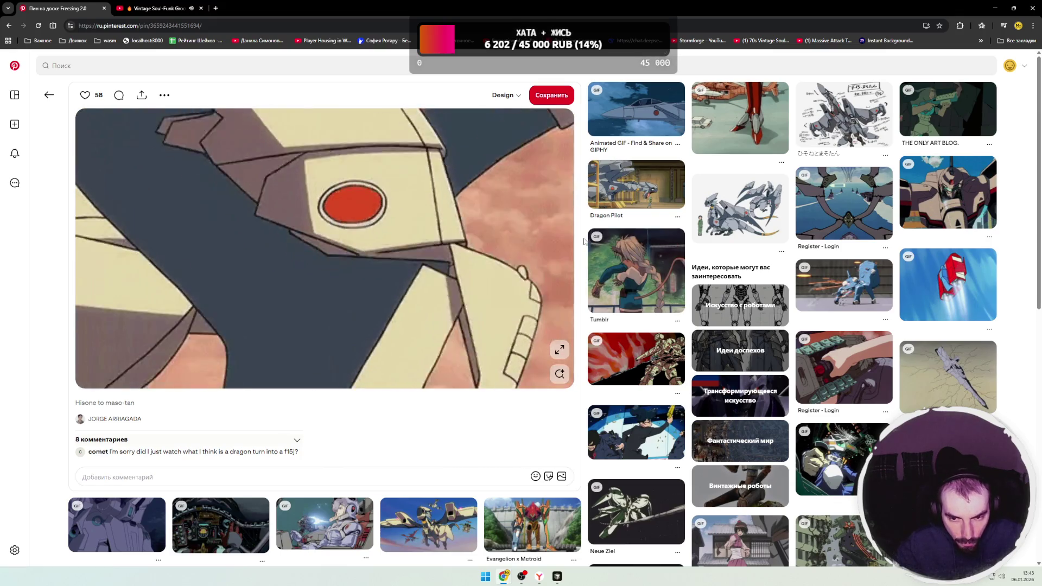
# - Follow related pins from pilot cockpit, space fighter, Rick Hunter and JUMP-GATE to the Quick Saves pin
pyautogui.scroll(-1, 585, 240)
pyautogui.scroll(-6, 584, 240)
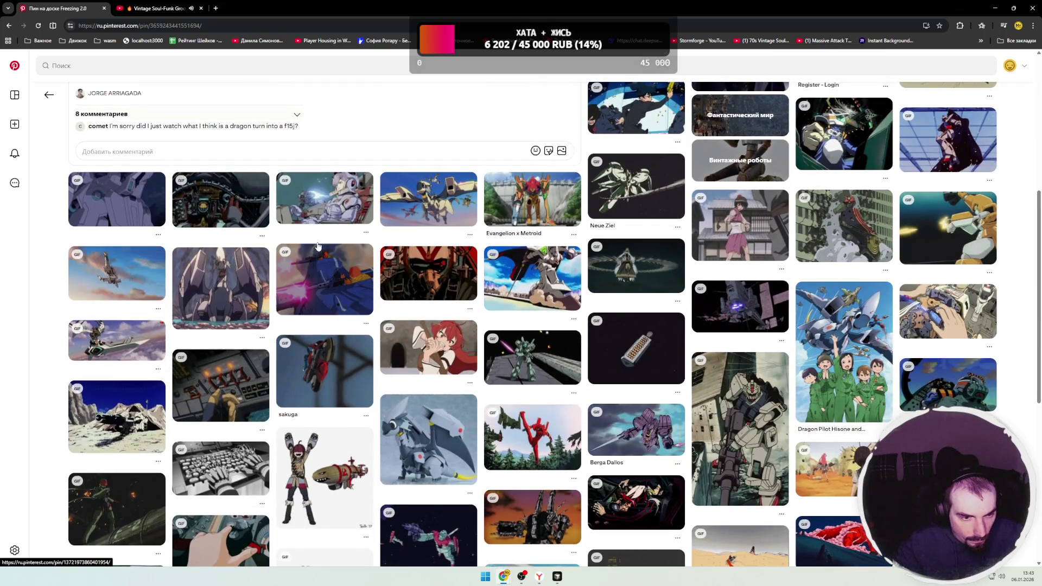
pyautogui.click(321, 222)
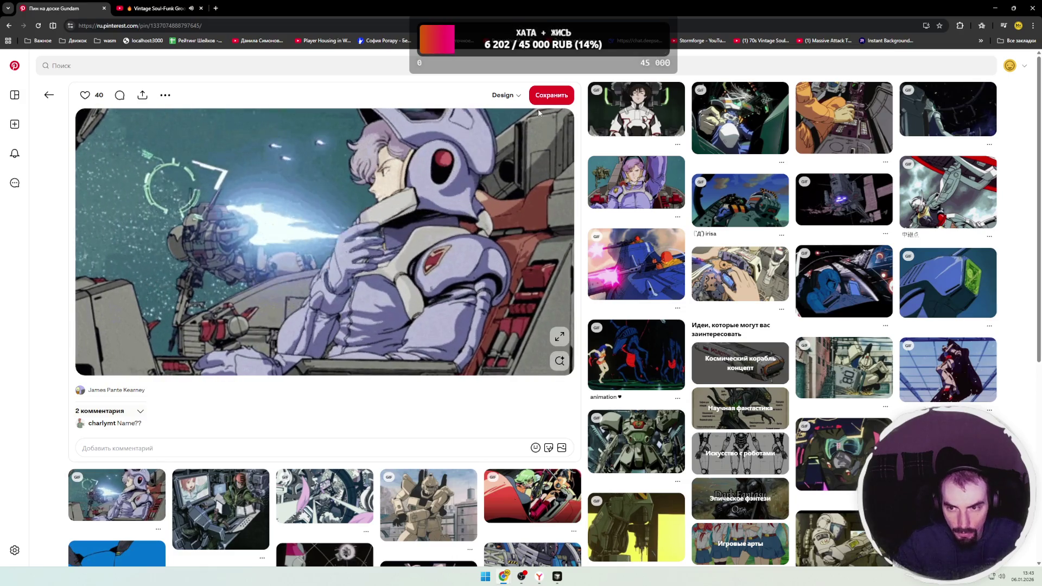
pyautogui.click(724, 134)
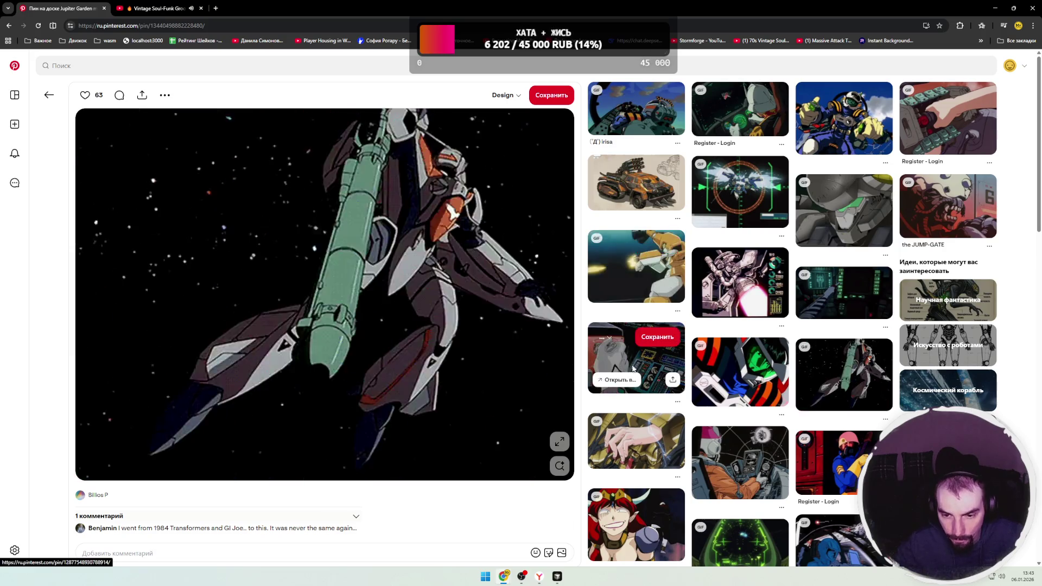
pyautogui.click(635, 359)
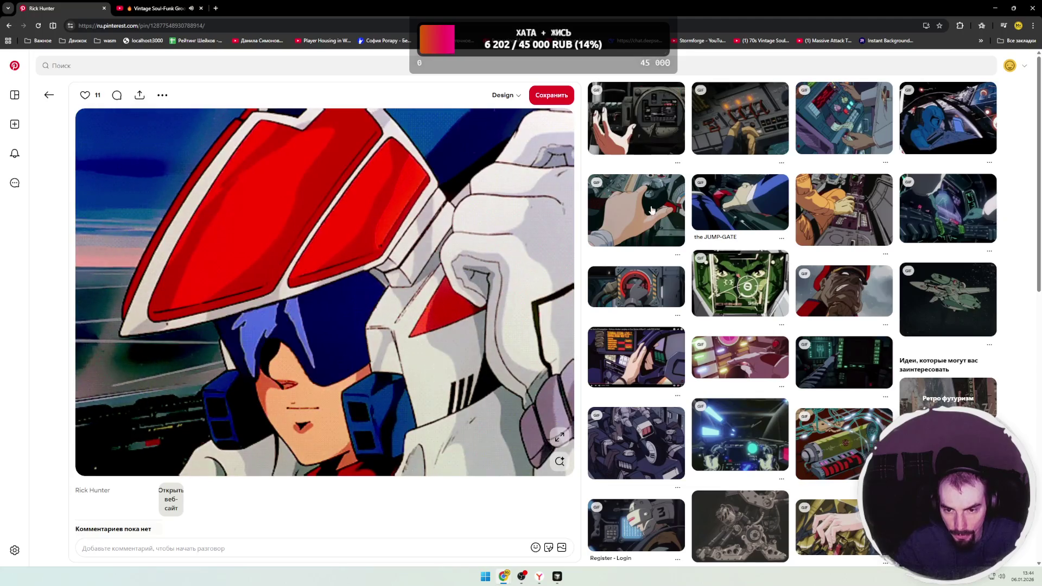
pyautogui.click(695, 223)
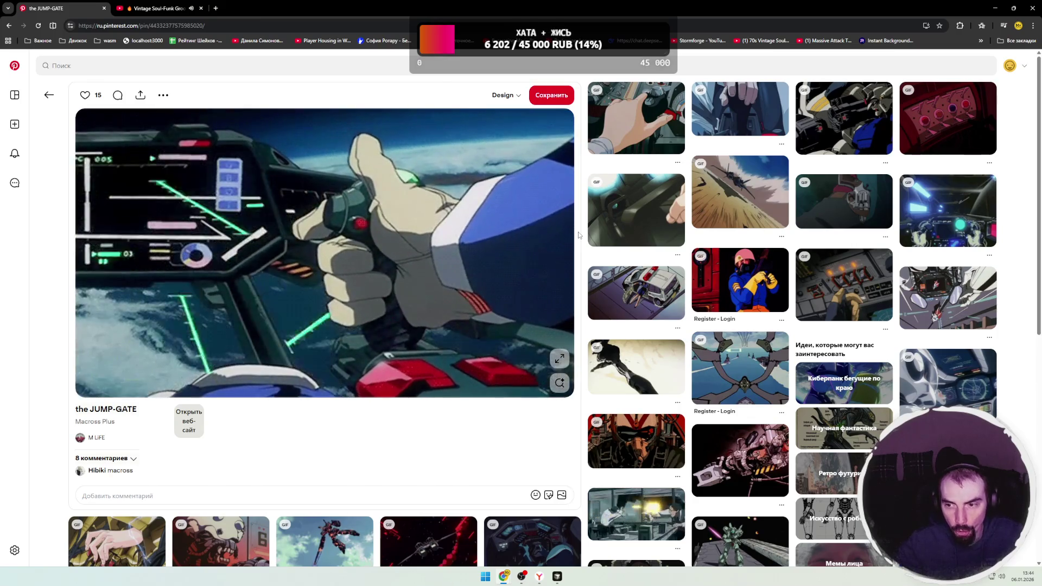
pyautogui.click(833, 205)
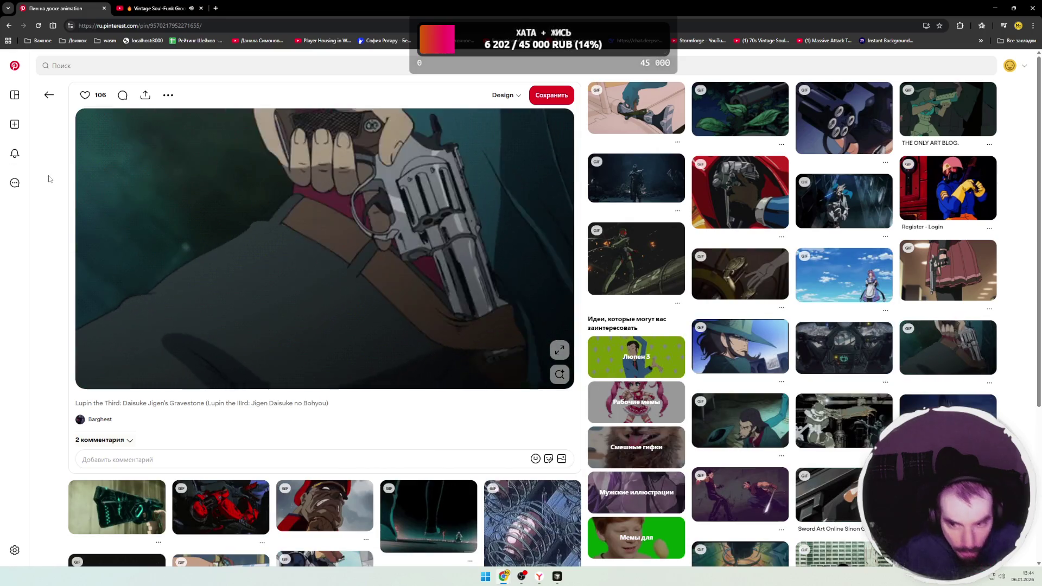
pyautogui.click(637, 125)
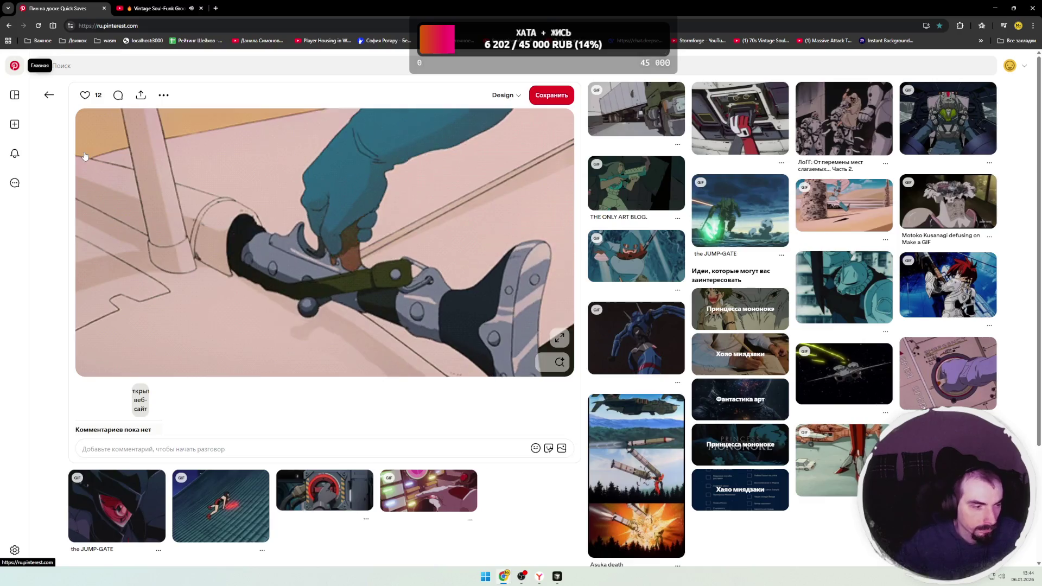
# - Return to the home feed, glance at the woman-on-boat pin, then go back and scroll the feed
pyautogui.click(9, 69)
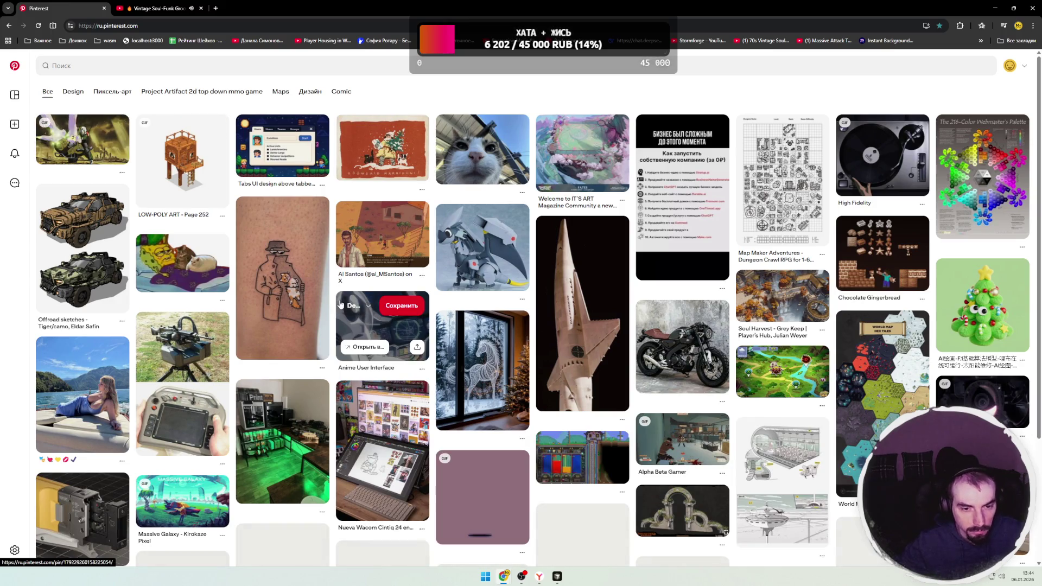
pyautogui.scroll(-3, 335, 297)
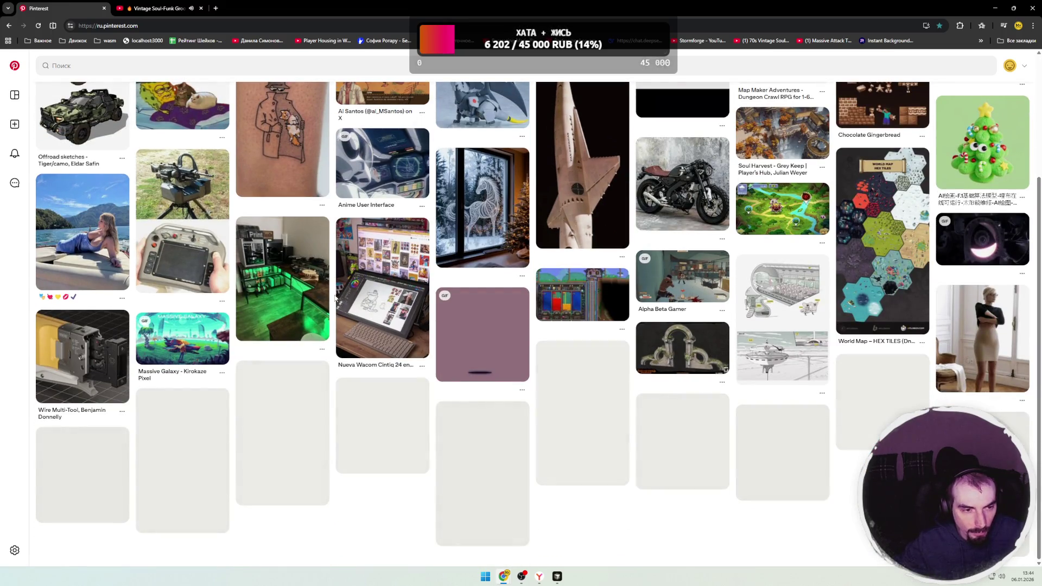
pyautogui.click(108, 255)
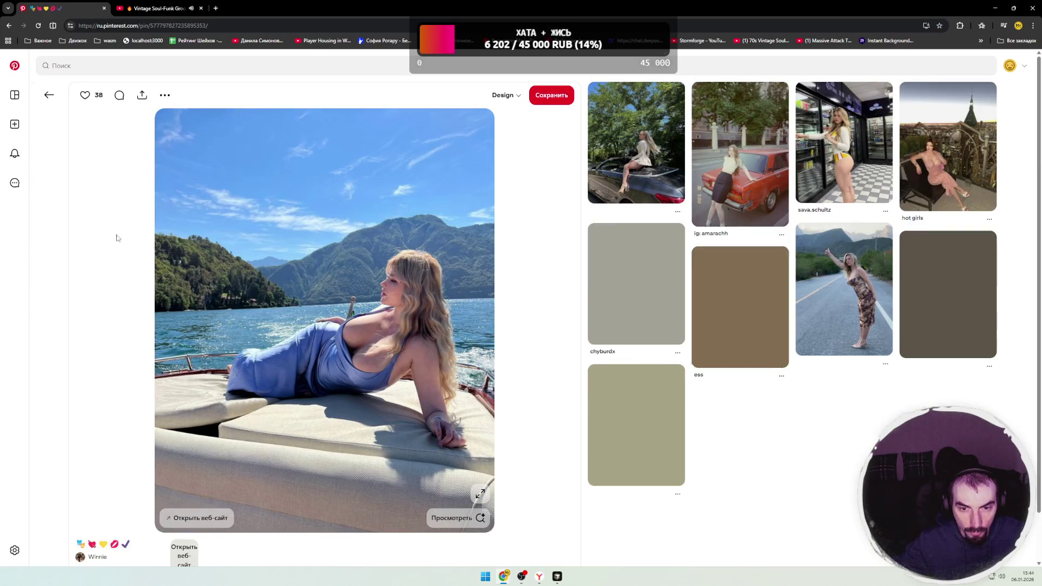
pyautogui.click(19, 70)
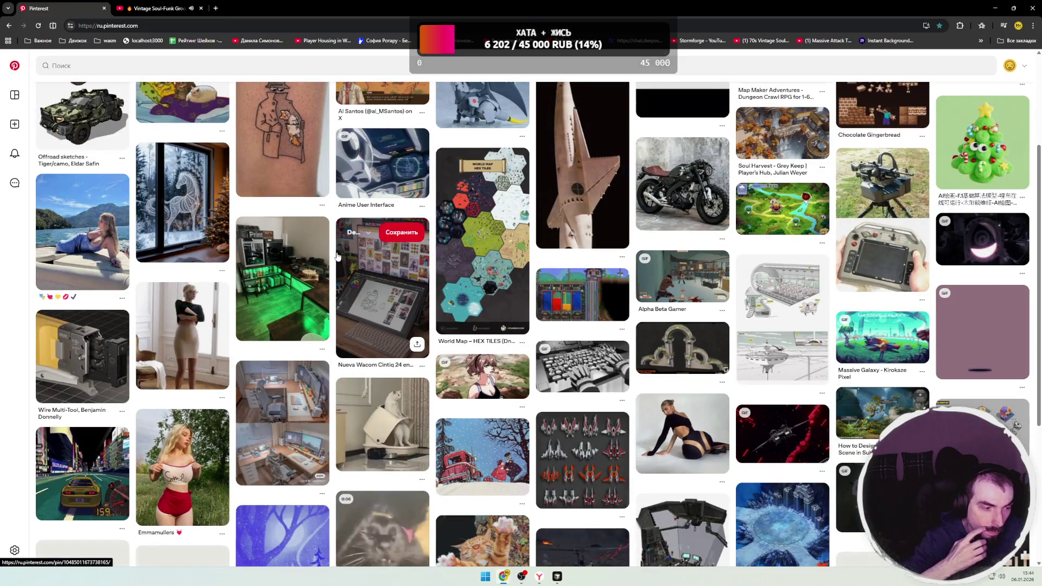
pyautogui.scroll(-4, 337, 256)
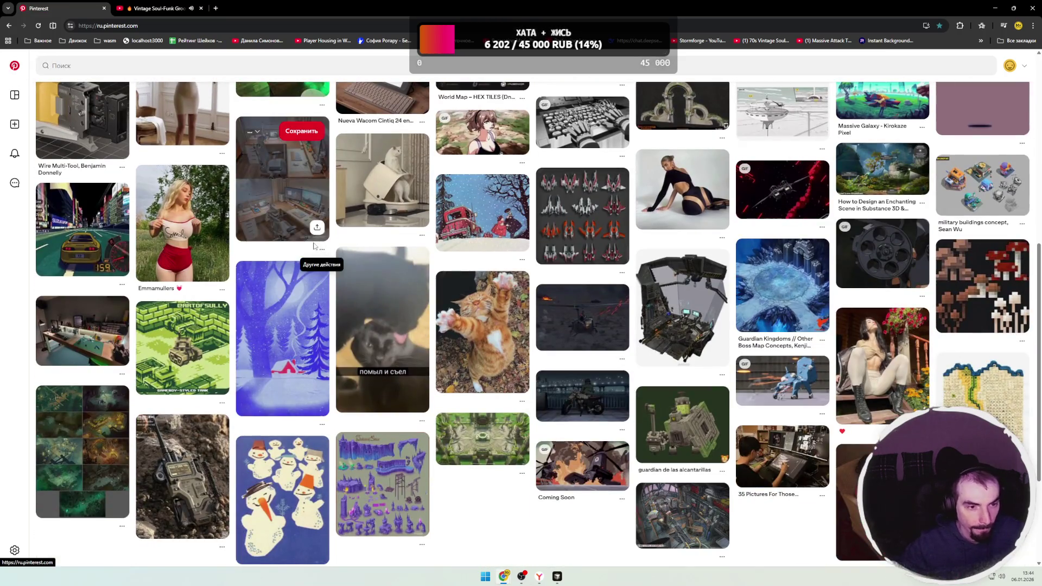
# - Watch the 0:06 cat video pin 'Усыпил бдительность', replay it from the start, then return to the feed
pyautogui.scroll(-1, 334, 247)
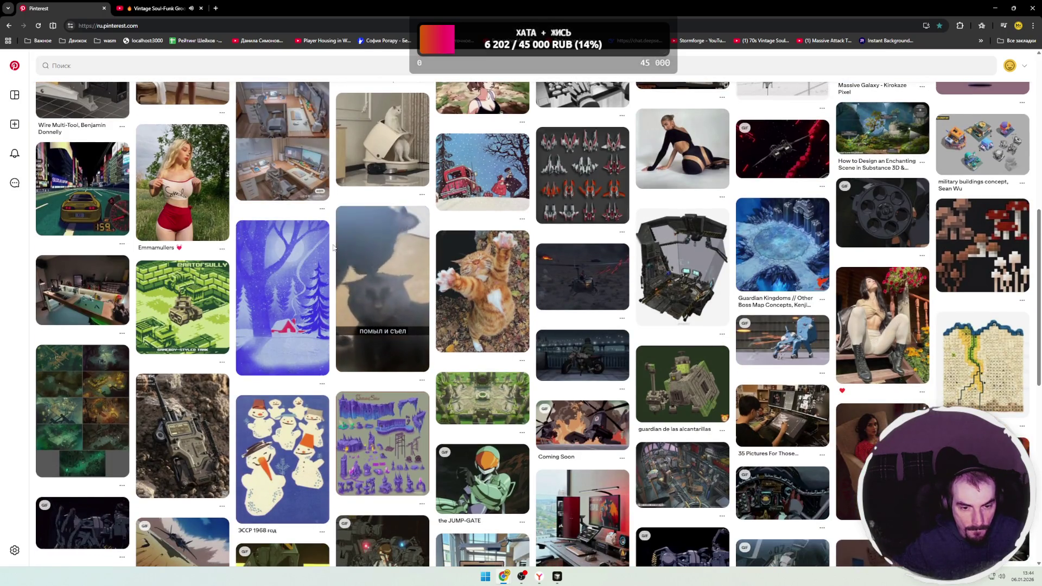
pyautogui.scroll(-2, 334, 248)
pyautogui.click(390, 239)
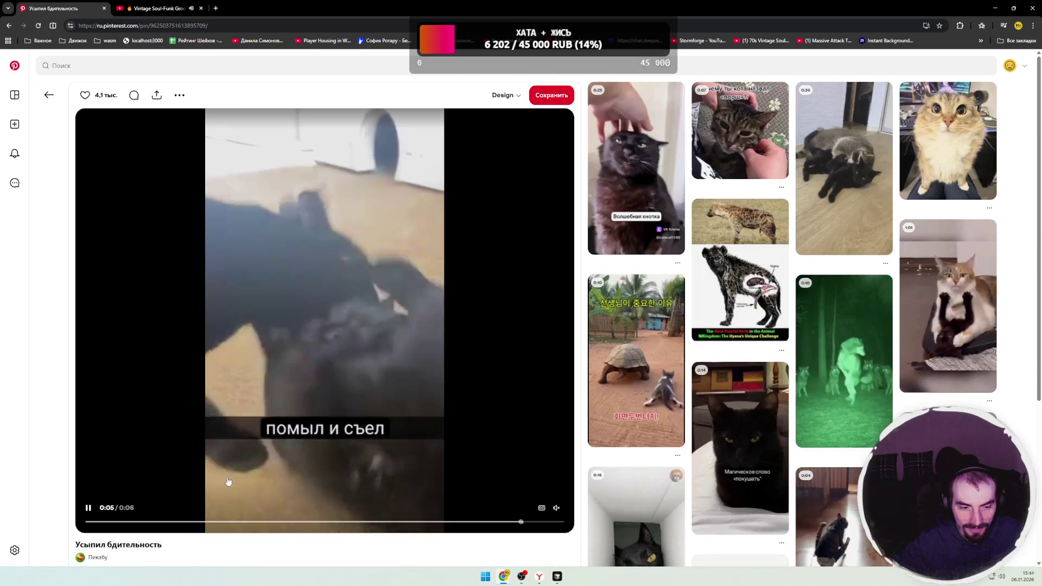
pyautogui.click(105, 524)
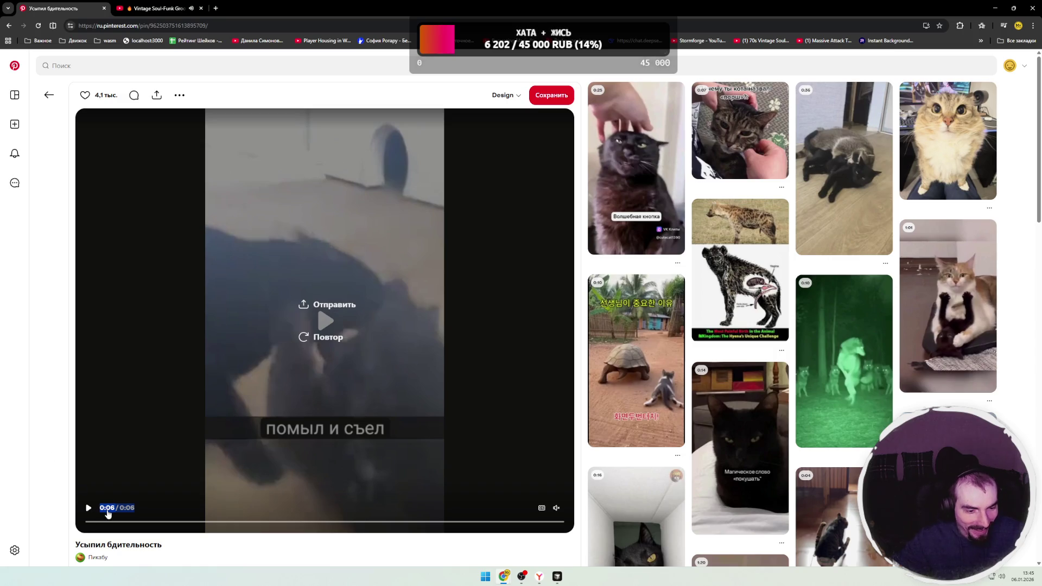
pyautogui.click(88, 510)
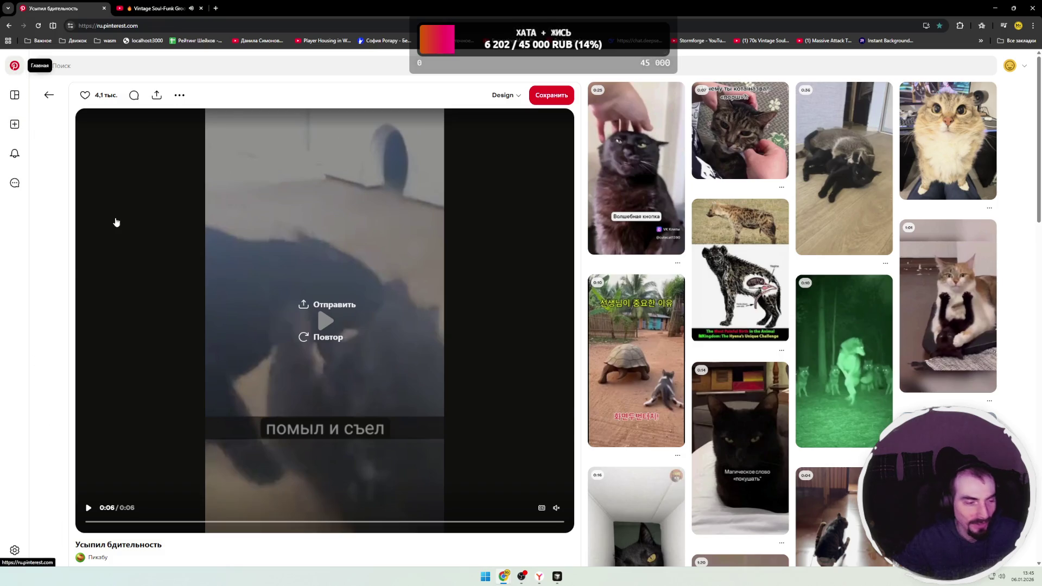
pyautogui.hotkey('alt', 'Left')
pyautogui.scroll(-5, 335, 275)
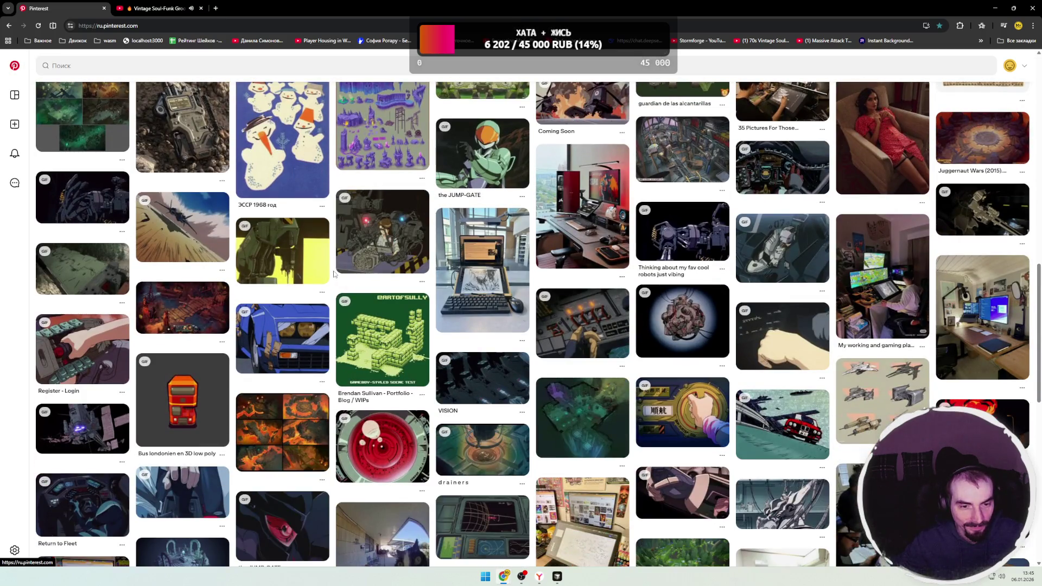
# - Open the niiwork dwarves pin from the feed, then return to the home feed
pyautogui.scroll(-6, 335, 274)
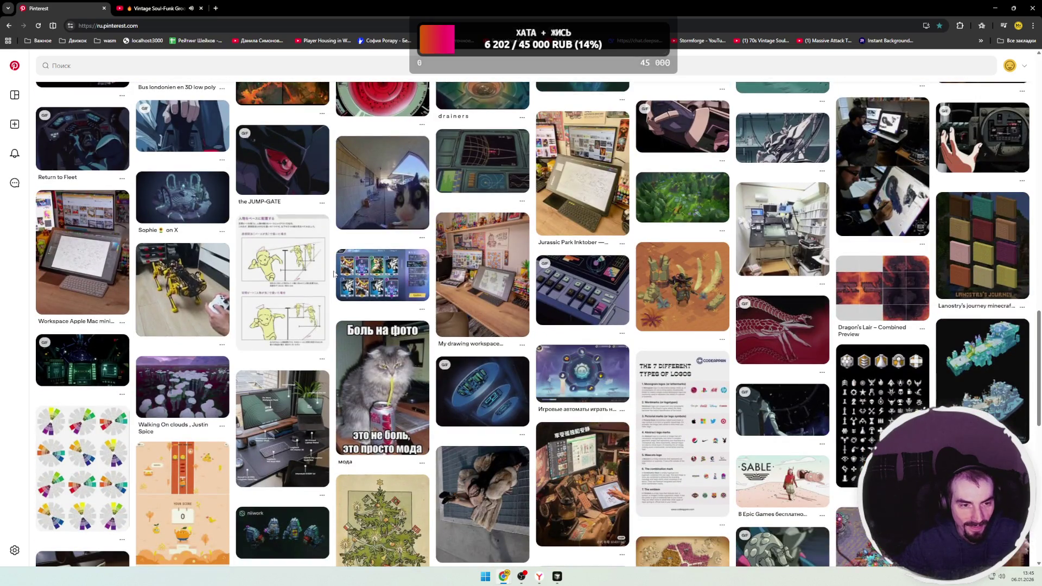
pyautogui.scroll(-4, 335, 274)
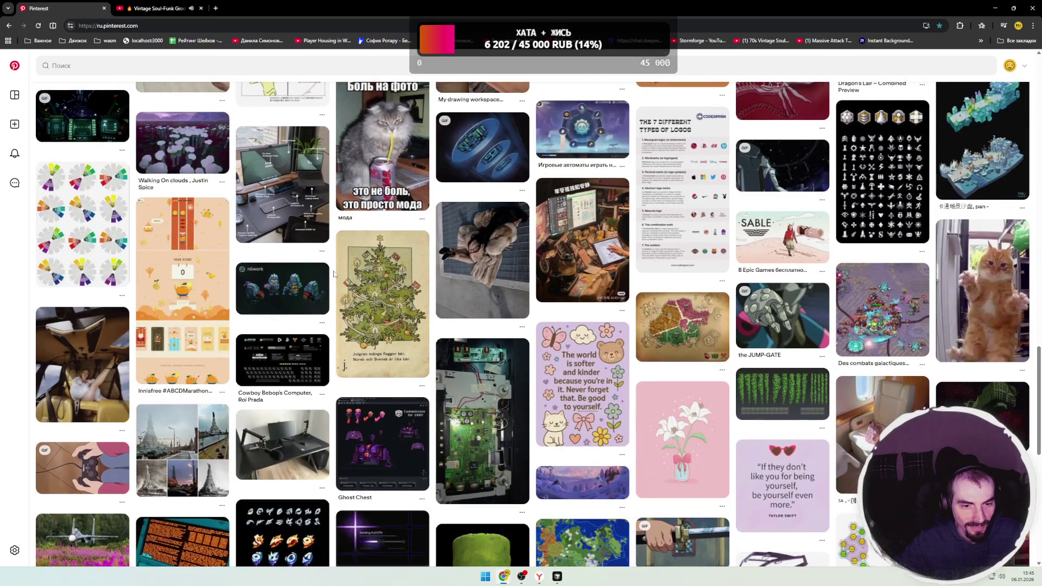
pyautogui.click(298, 304)
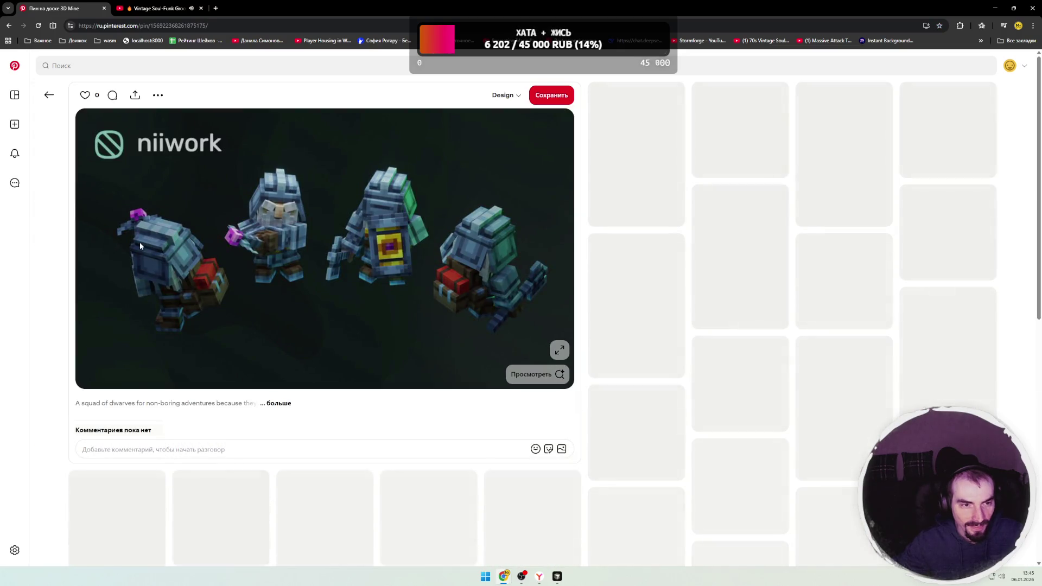
pyautogui.click(14, 66)
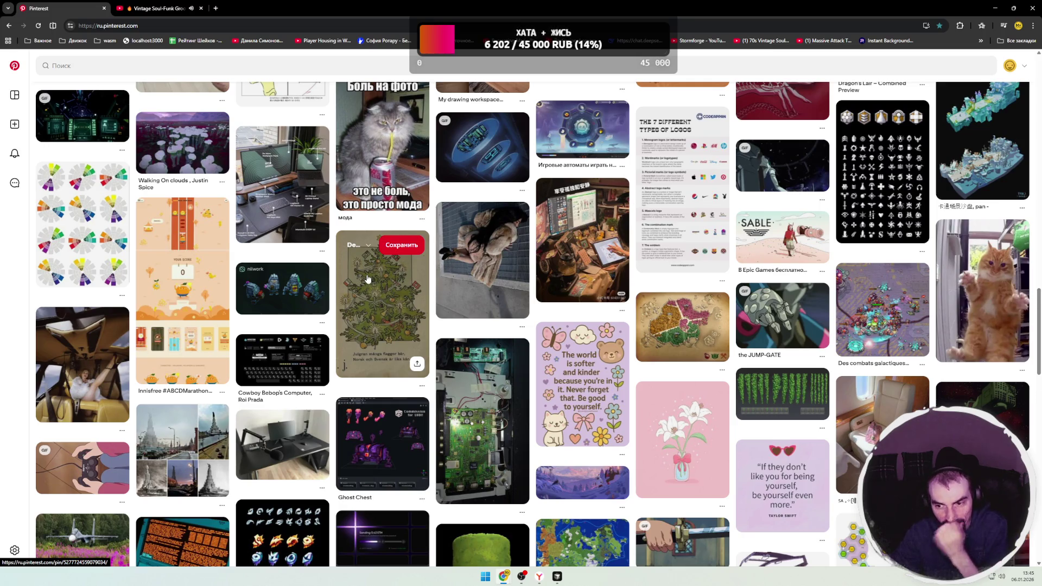
# - Look through the Skill Icons game UI kit pin, then go back to the home feed
pyautogui.scroll(-4, 367, 278)
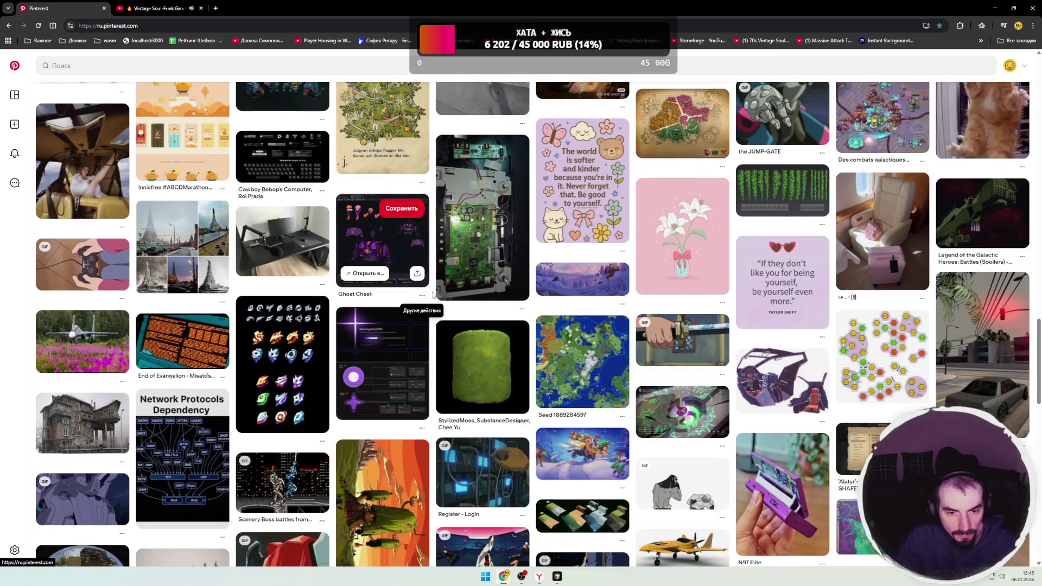
pyautogui.scroll(-4, 432, 295)
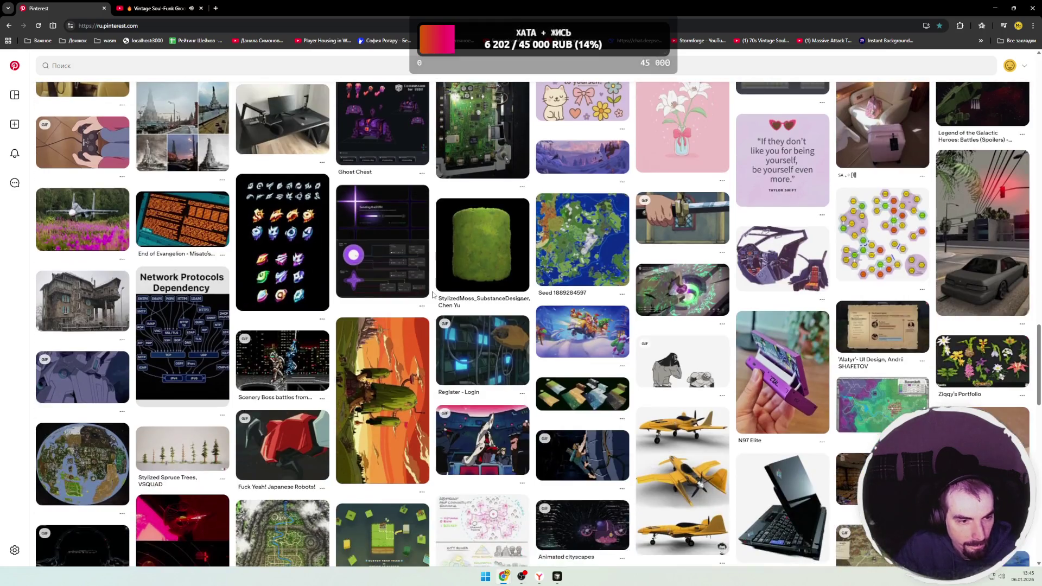
pyautogui.scroll(-3, 432, 294)
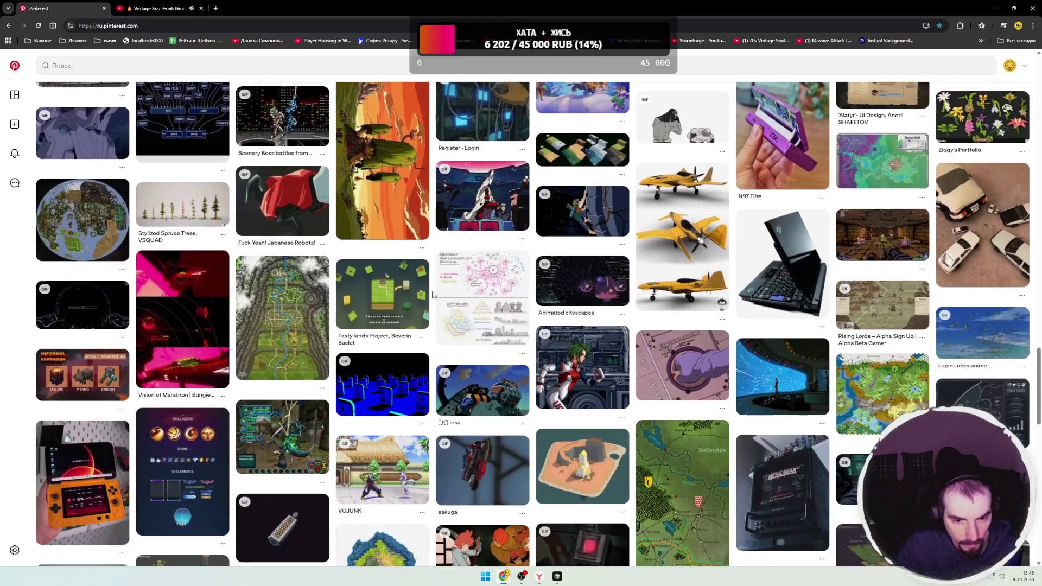
pyautogui.scroll(-2, 433, 295)
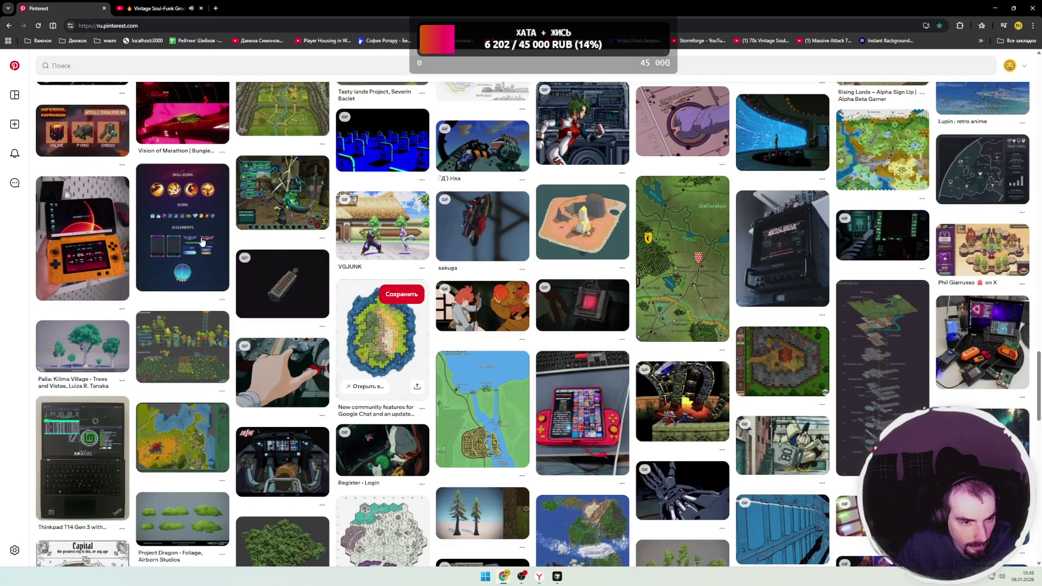
pyautogui.click(202, 241)
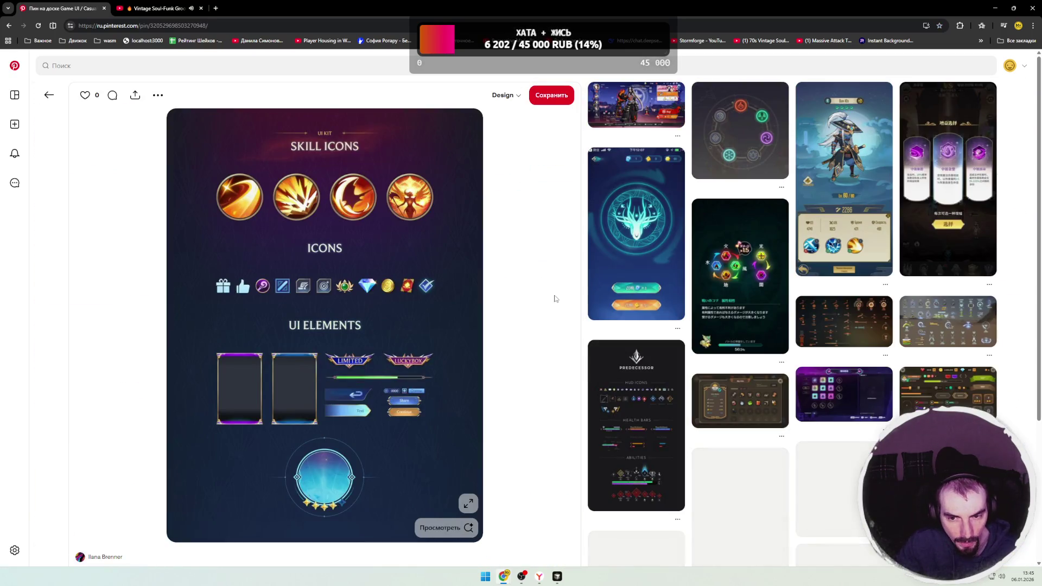
pyautogui.scroll(-3, 575, 302)
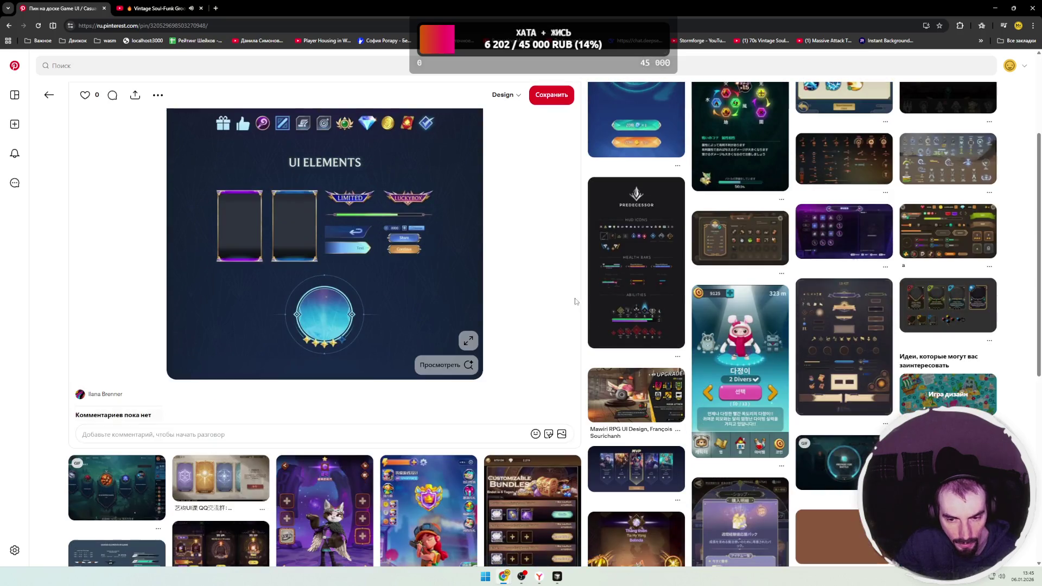
pyautogui.scroll(-3, 580, 302)
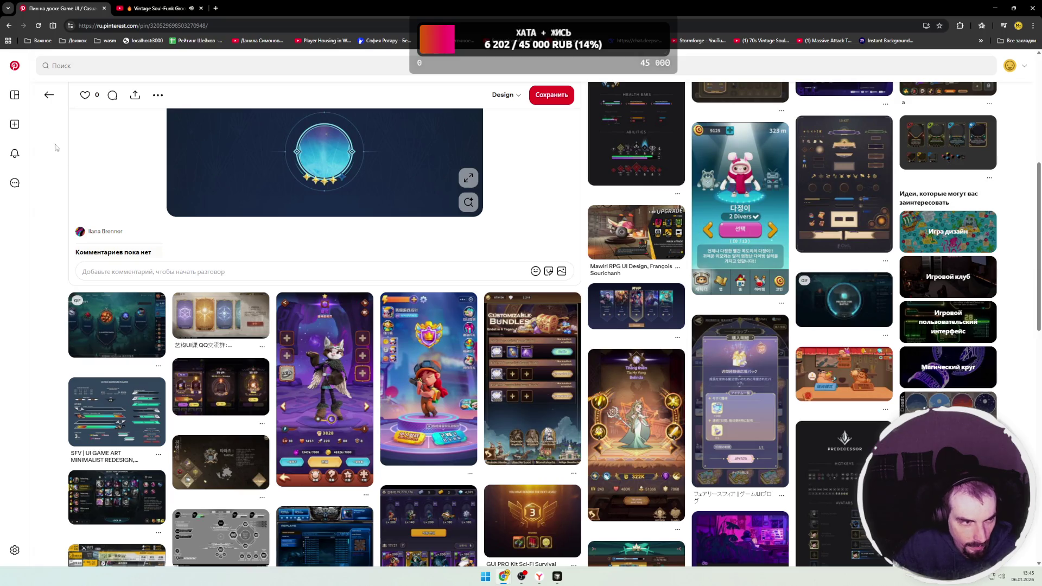
pyautogui.hotkey('alt', 'Left')
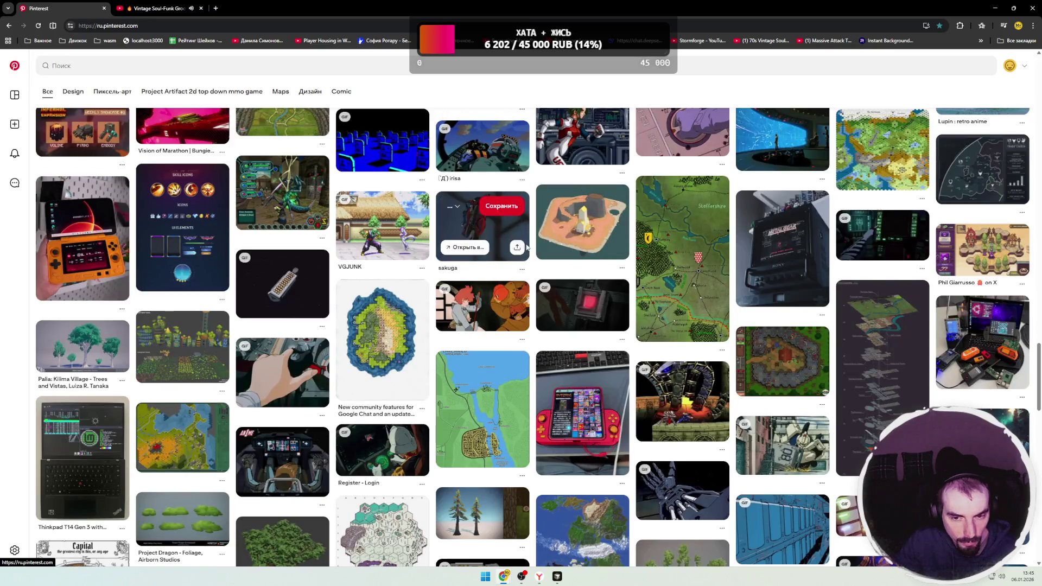
# - Open the sakuga pin and the Isamu Dyson spaceship pin, then load the Patlabor YouTube video in a new tab
pyautogui.click(475, 239)
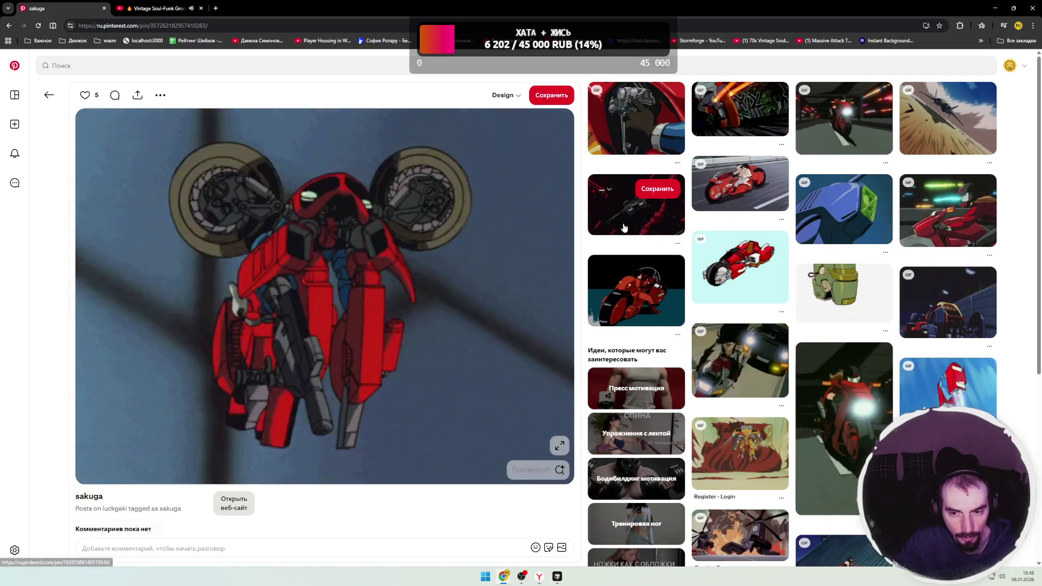
pyautogui.click(636, 205)
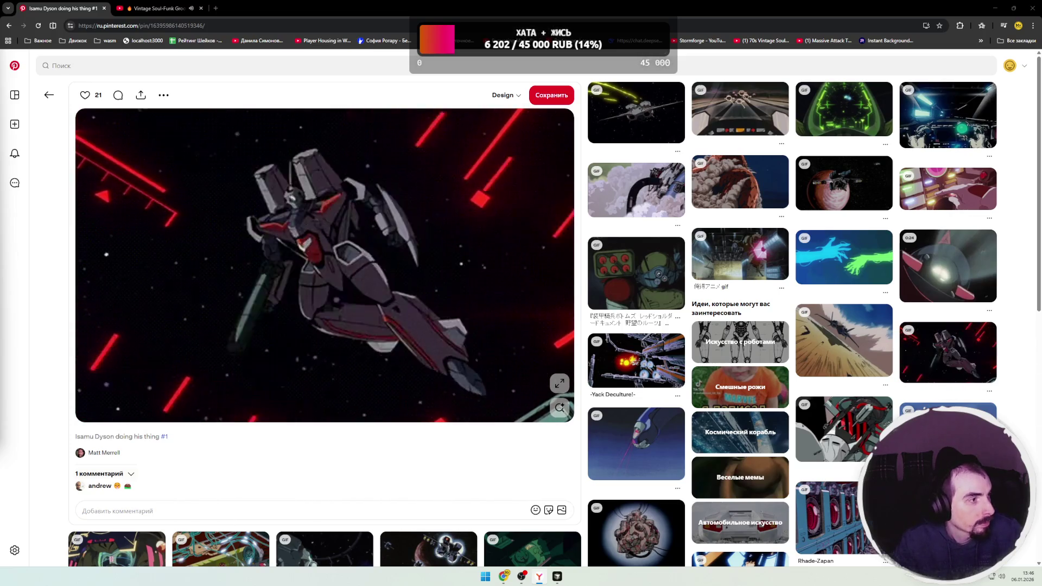
pyautogui.hotkey('ctrl', 't')
pyautogui.write('https://www.youtube.com/watch?v=oNYQbEXhjeA')
pyautogui.press('Return')
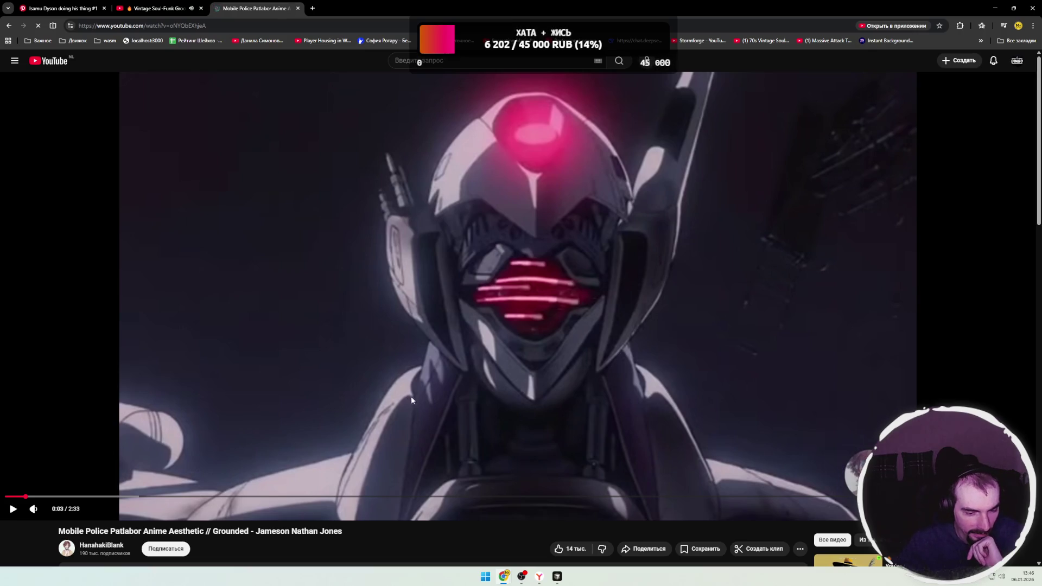
# - Play the Mobile Police Patlabor Anime Aesthetic video, pausing and resuming it several times, including at 0:18
pyautogui.click(427, 400)
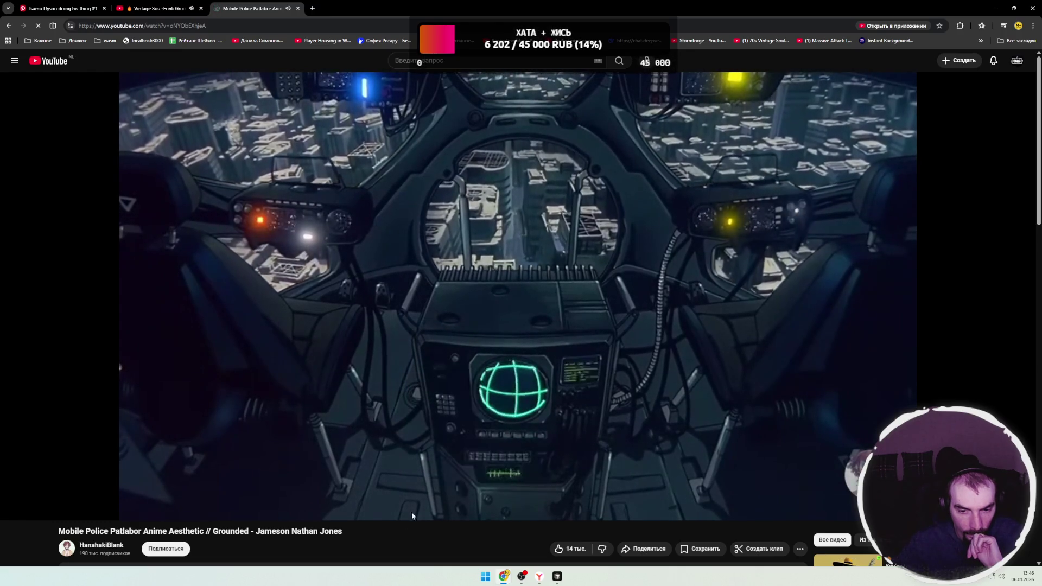
pyautogui.click(441, 424)
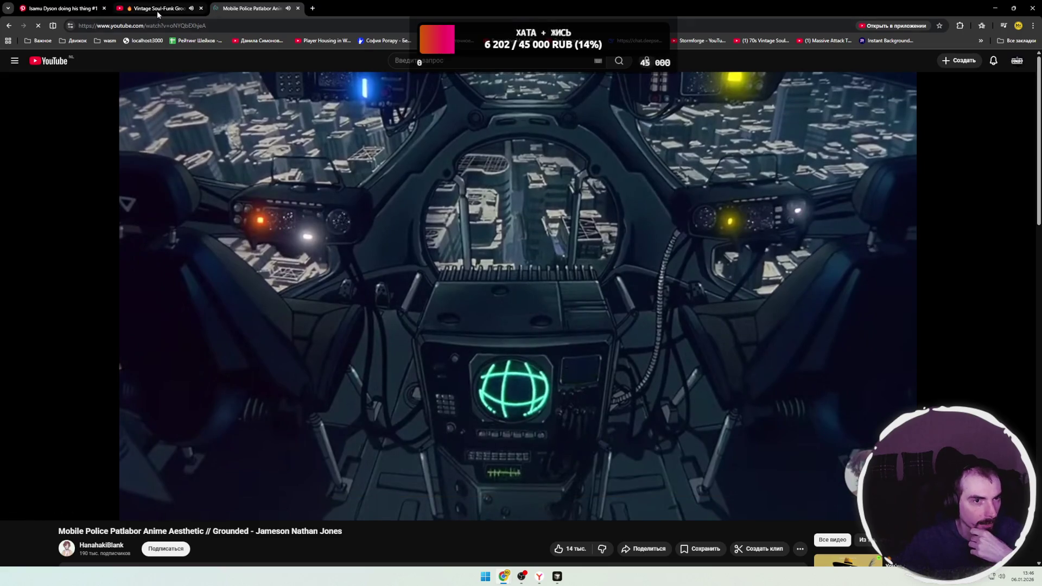
pyautogui.click(157, 12)
pyautogui.click(266, 10)
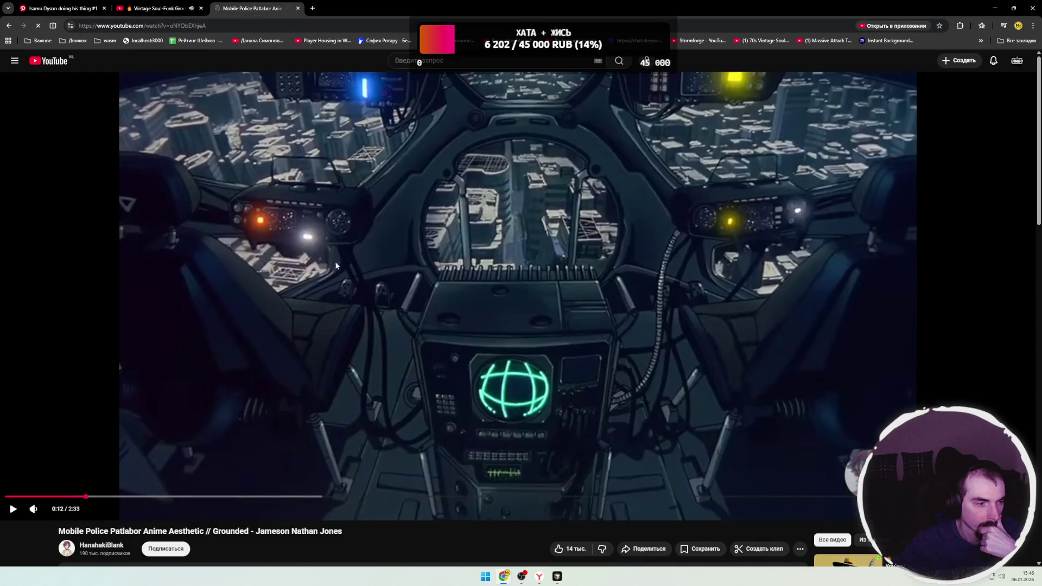
pyautogui.click(380, 318)
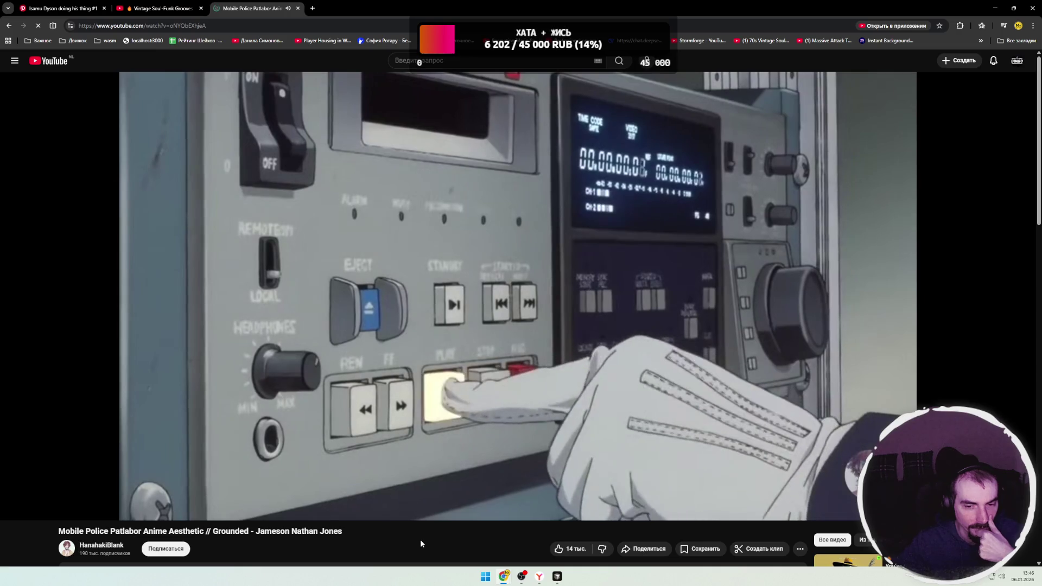
pyautogui.click(492, 411)
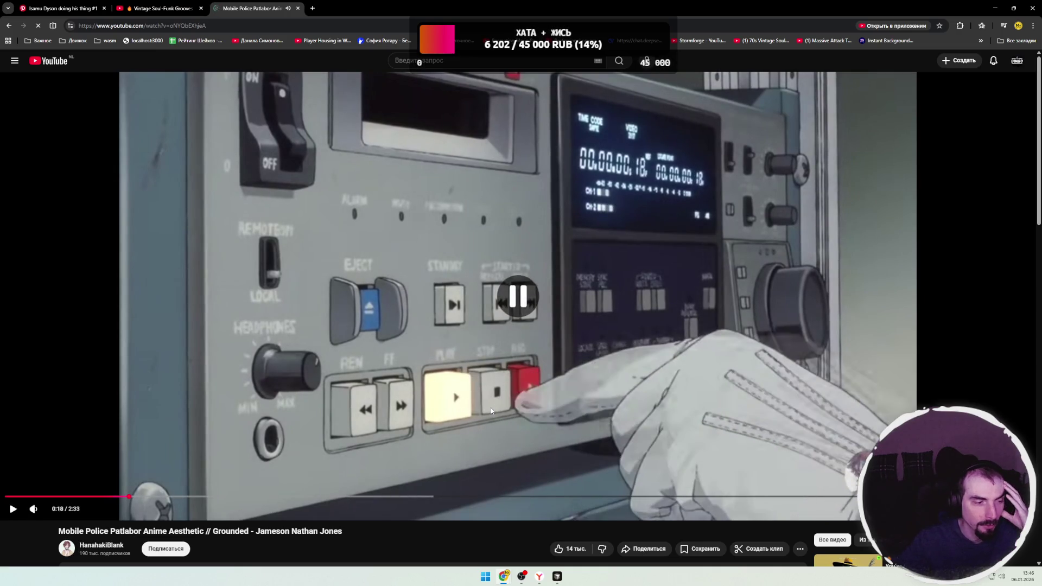
pyautogui.click(463, 405)
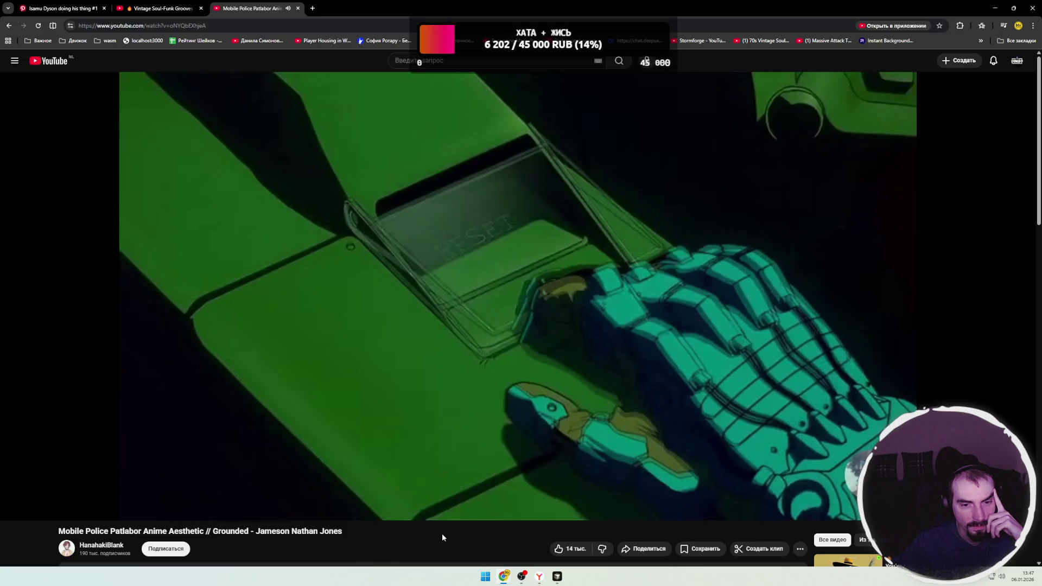
pyautogui.click(516, 417)
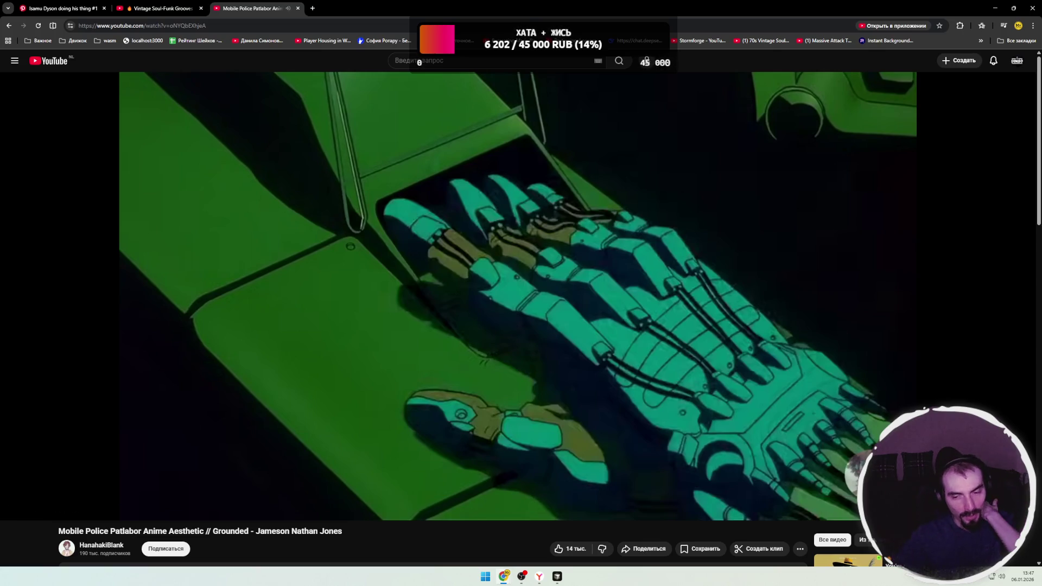
pyautogui.click(500, 406)
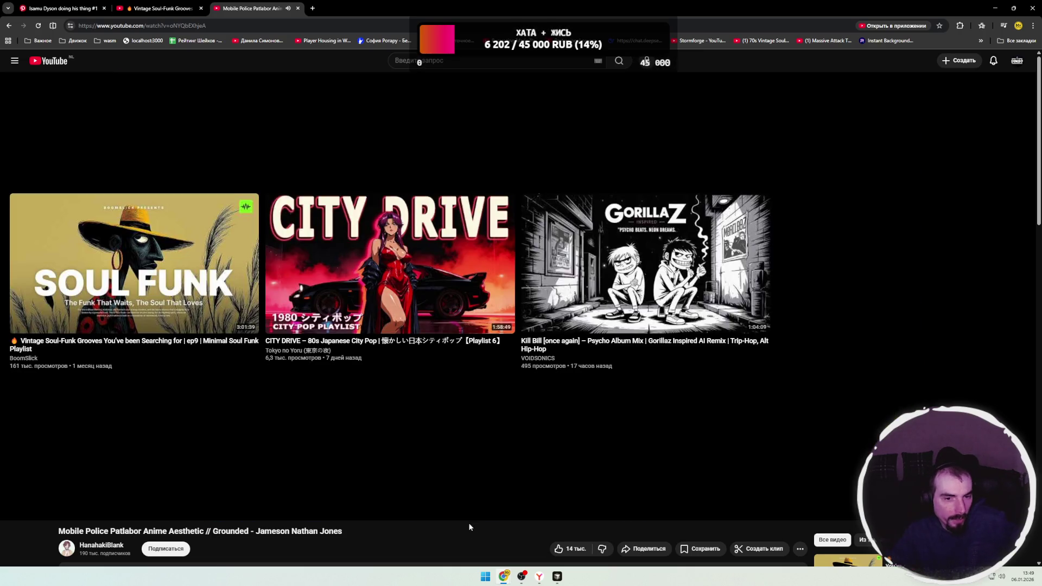
# - Expand the video description and run a Google search for "Patlabor 1 & 2: The Movies"
pyautogui.scroll(-3, 398, 513)
pyautogui.click(206, 390)
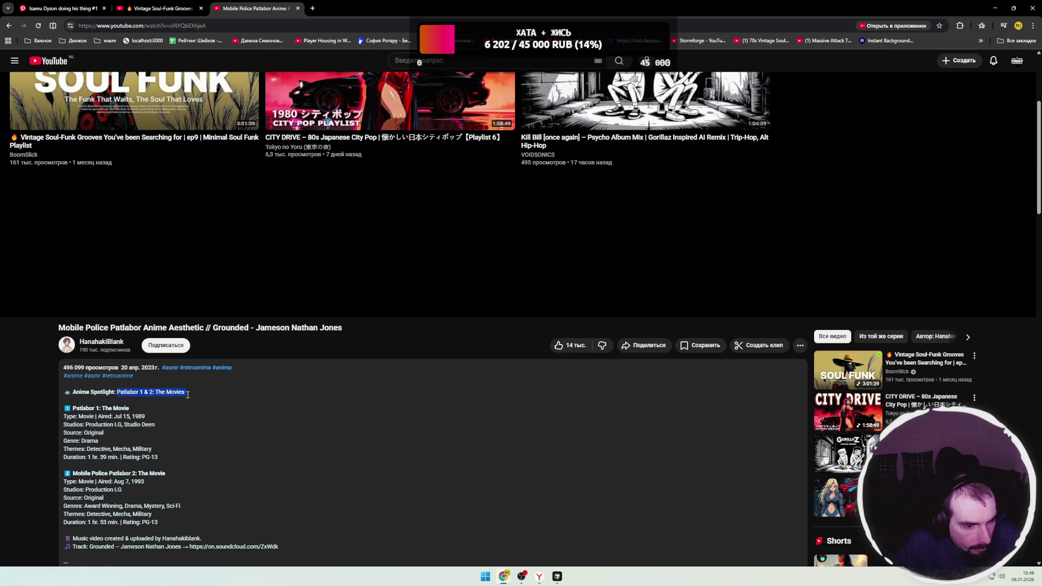
pyautogui.click(315, 14)
pyautogui.hotkey('ctrl', 'v')
pyautogui.press('Return')
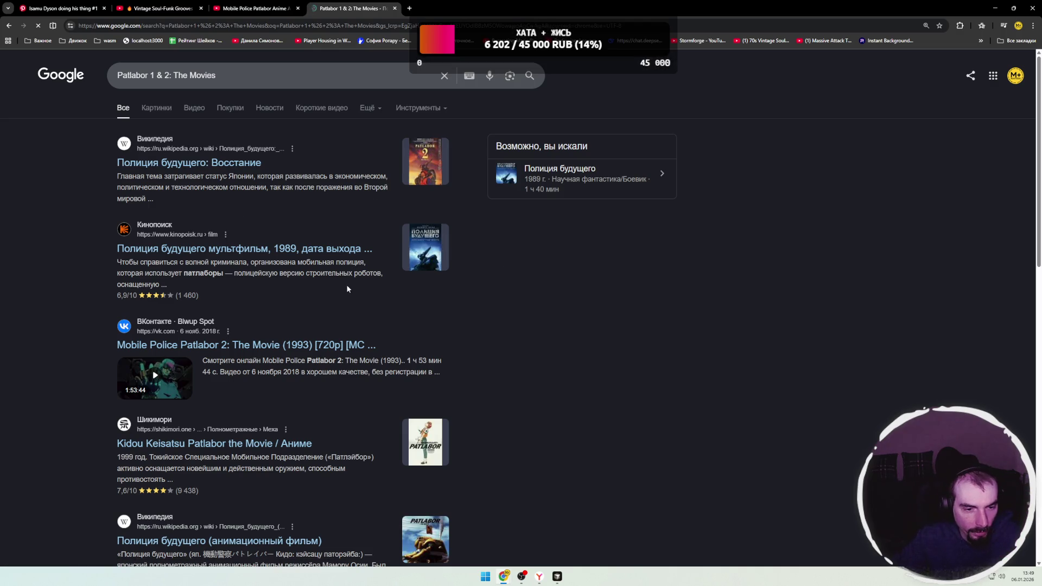
# - Open the IMDb Patlabor: The Movie (1989) result in a new tab and view it
pyautogui.scroll(-1, 69, 298)
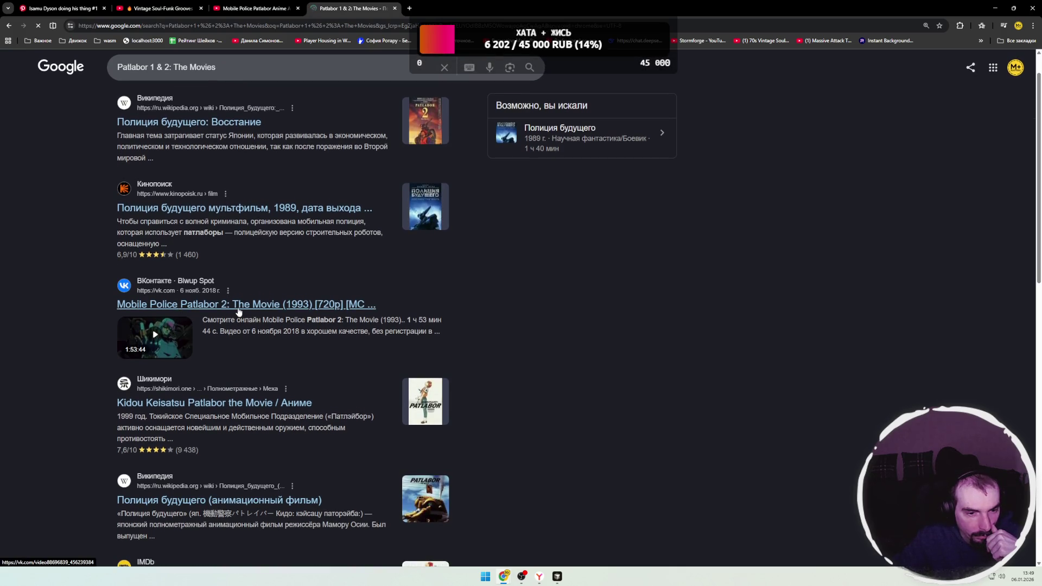
pyautogui.scroll(-3, 82, 305)
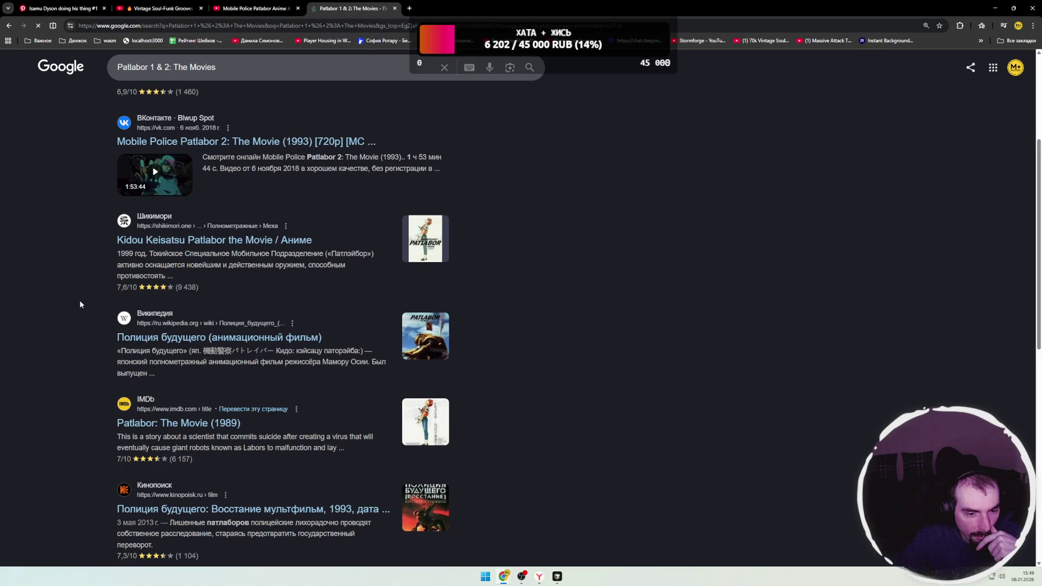
pyautogui.scroll(-2, 79, 305)
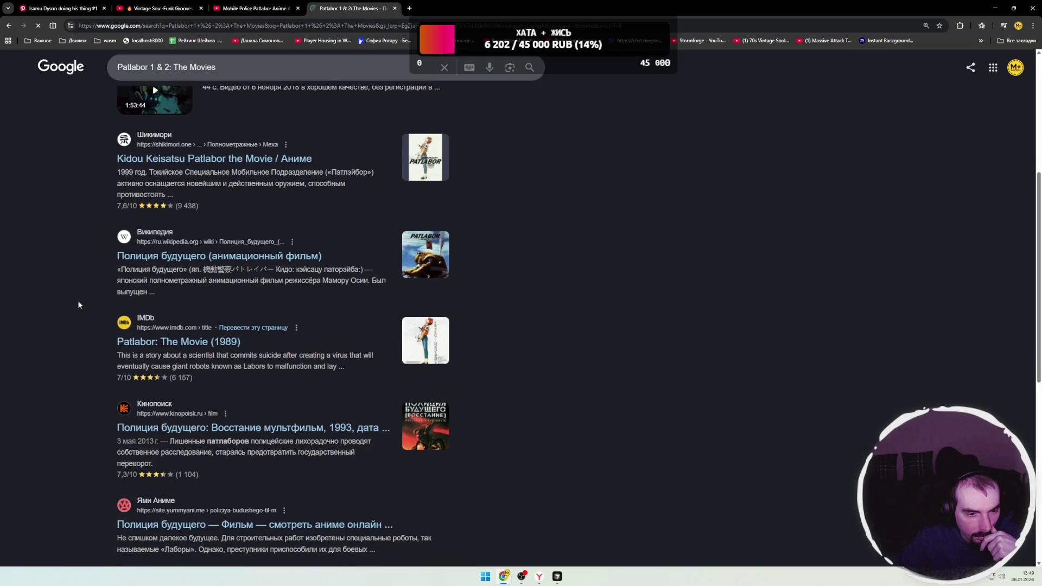
pyautogui.scroll(-2, 77, 300)
pyautogui.rightClick(214, 265)
pyautogui.click(239, 270)
pyautogui.click(449, 12)
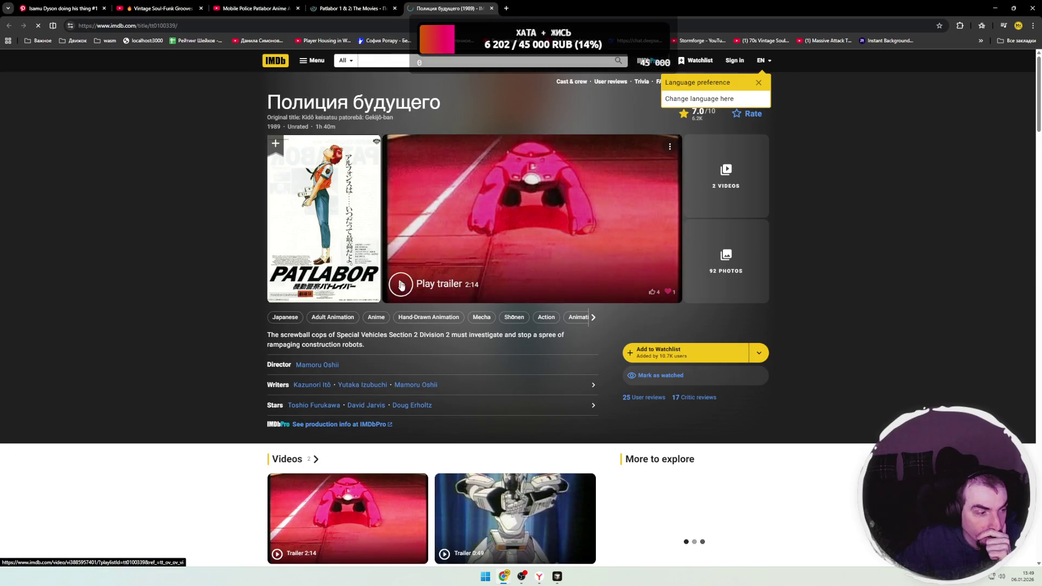
# - Watch the IMDb Patlabor: Mobile Police trailer full screen, then exit full screen
pyautogui.click(400, 285)
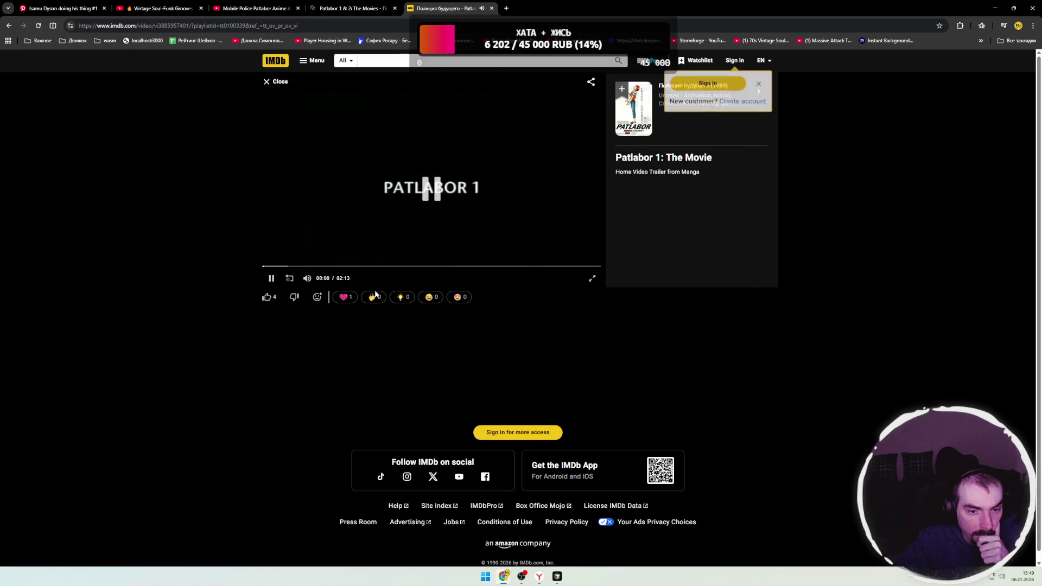
pyautogui.moveTo(307, 277)
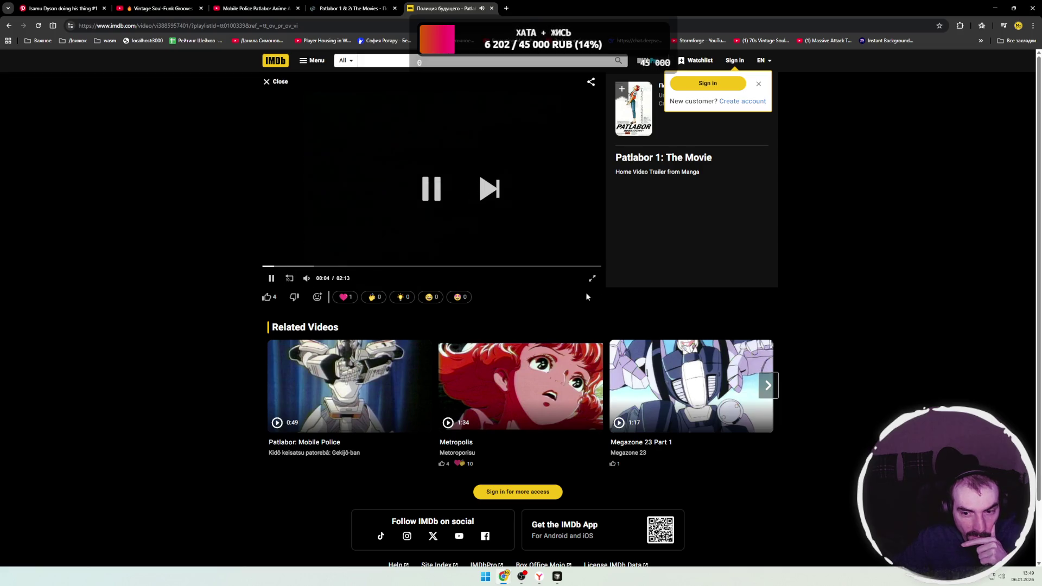
pyautogui.click(593, 280)
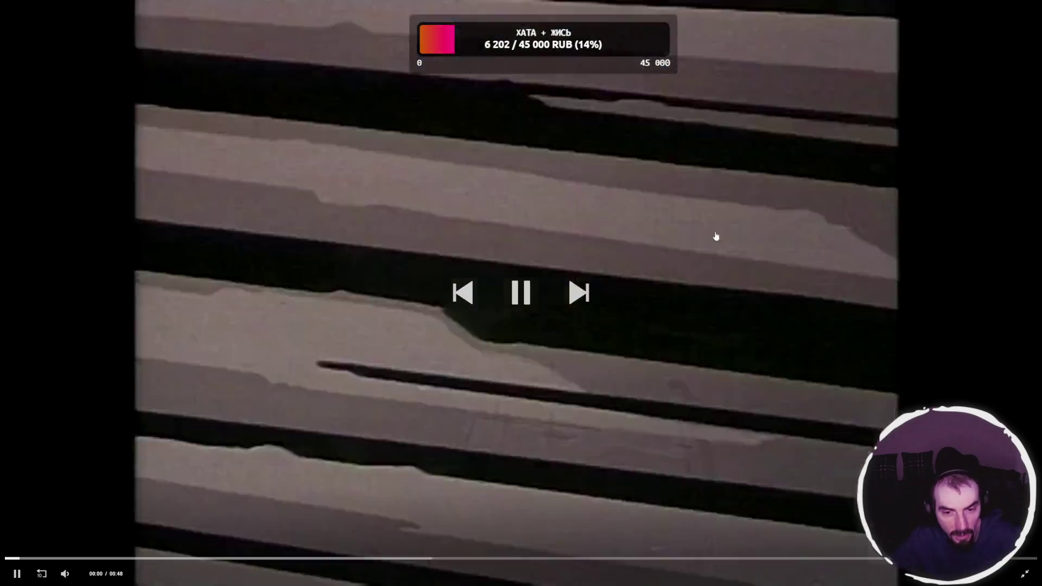
pyautogui.press('Escape')
# - Pause the trailer, return to the Google Patlabor results, and open the Ями Аниме link
pyautogui.click(272, 279)
pyautogui.click(367, 12)
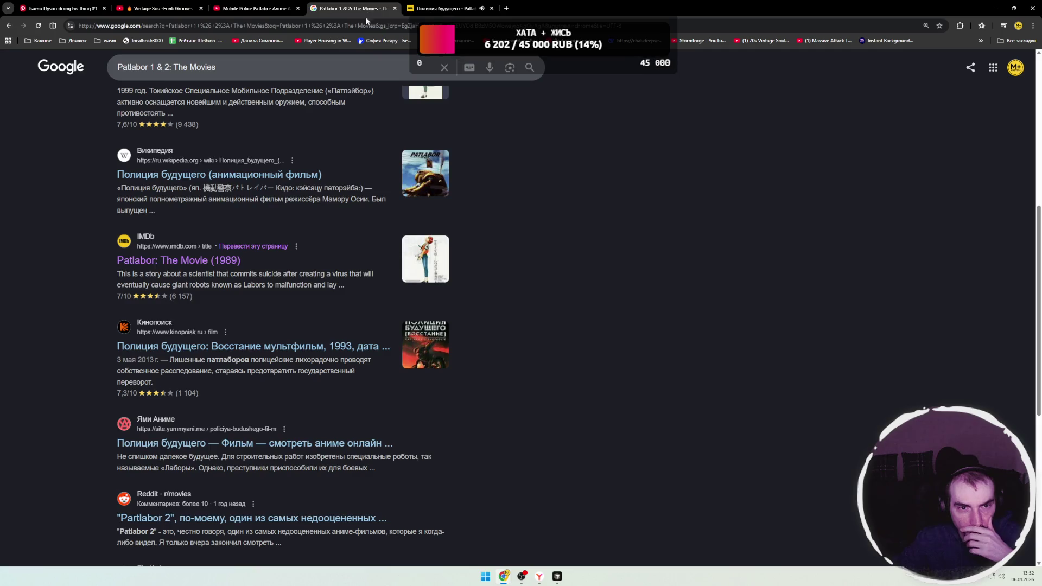
pyautogui.scroll(7, 251, 217)
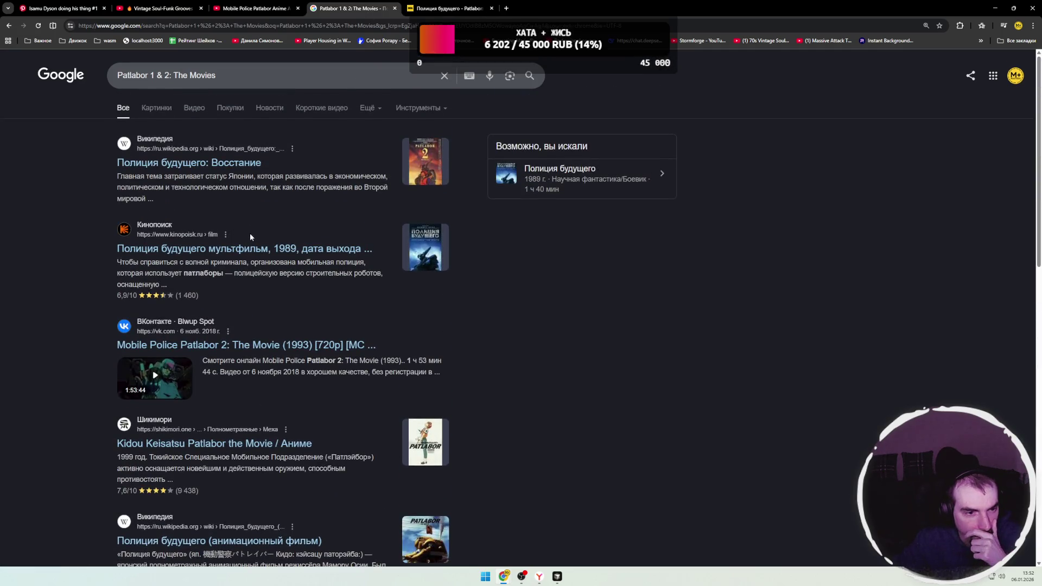
pyautogui.rightClick(249, 249)
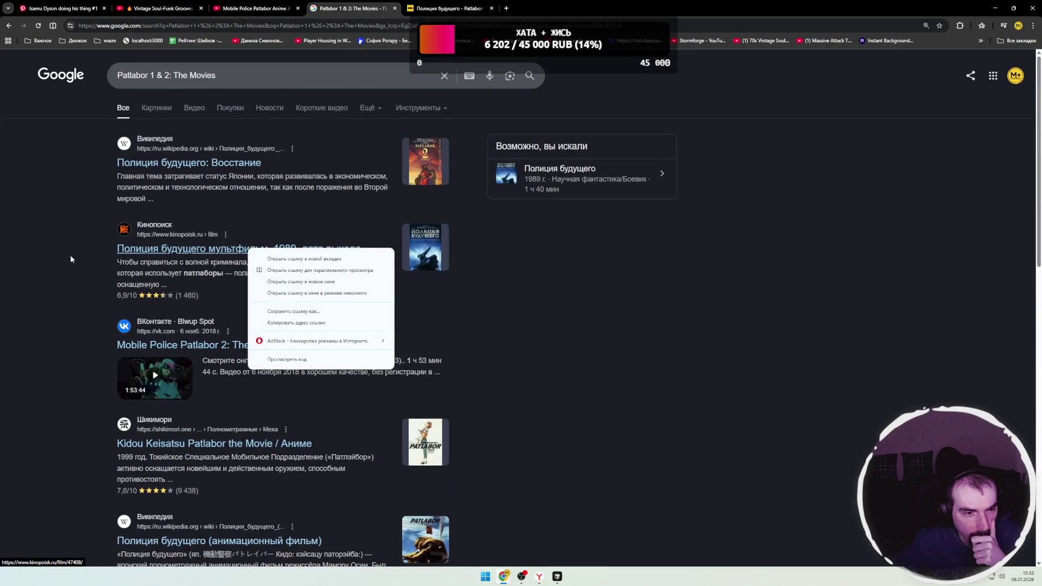
pyautogui.click(71, 259)
pyautogui.scroll(-2, 79, 255)
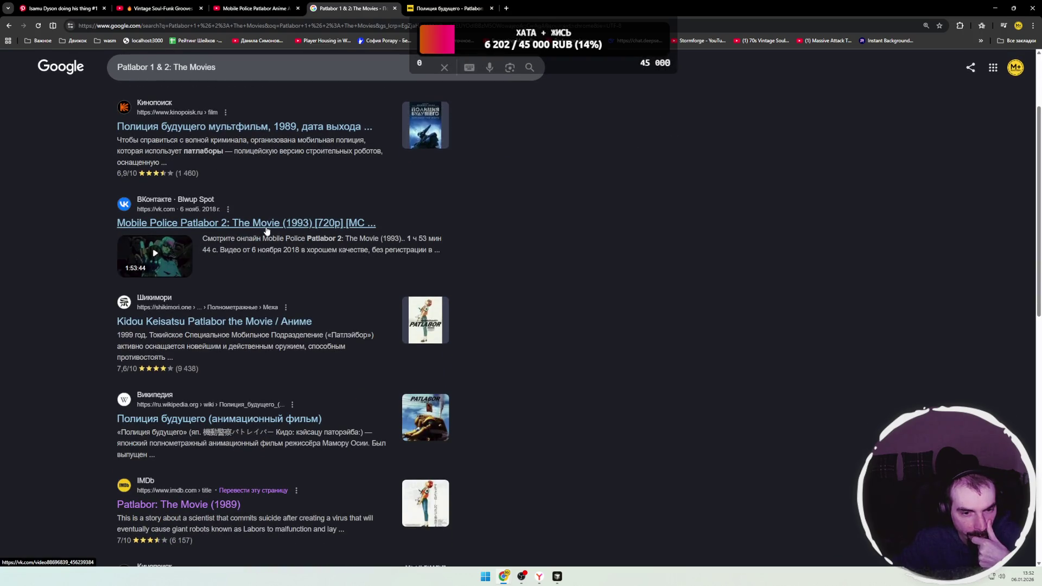
pyautogui.scroll(-8, 70, 259)
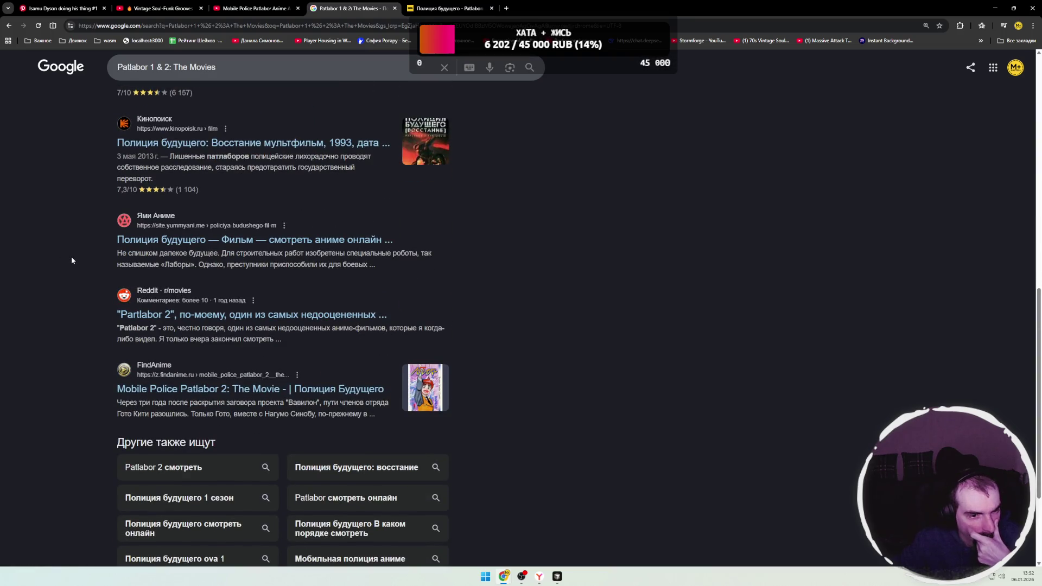
pyautogui.click(163, 240)
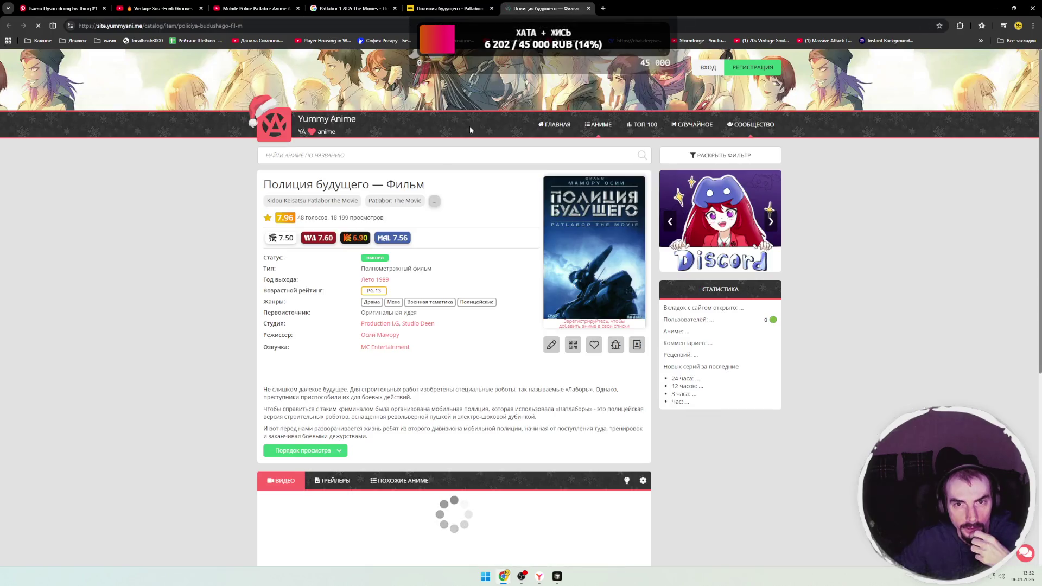
# - Keep the MC Entertainment voice-over and return to the film's video player
pyautogui.scroll(-4, 206, 193)
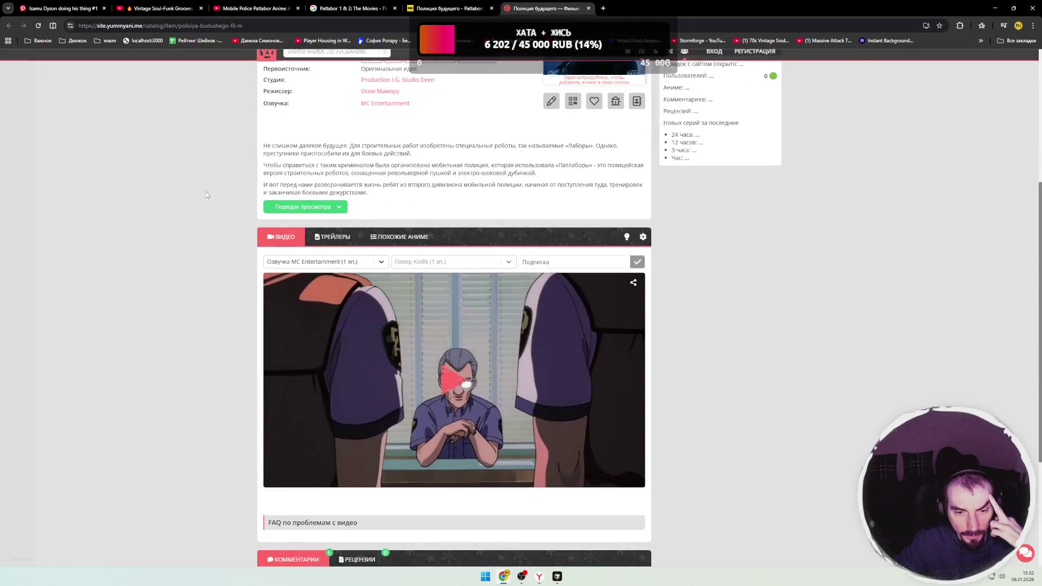
pyautogui.scroll(-3, 206, 191)
pyautogui.scroll(2, 207, 191)
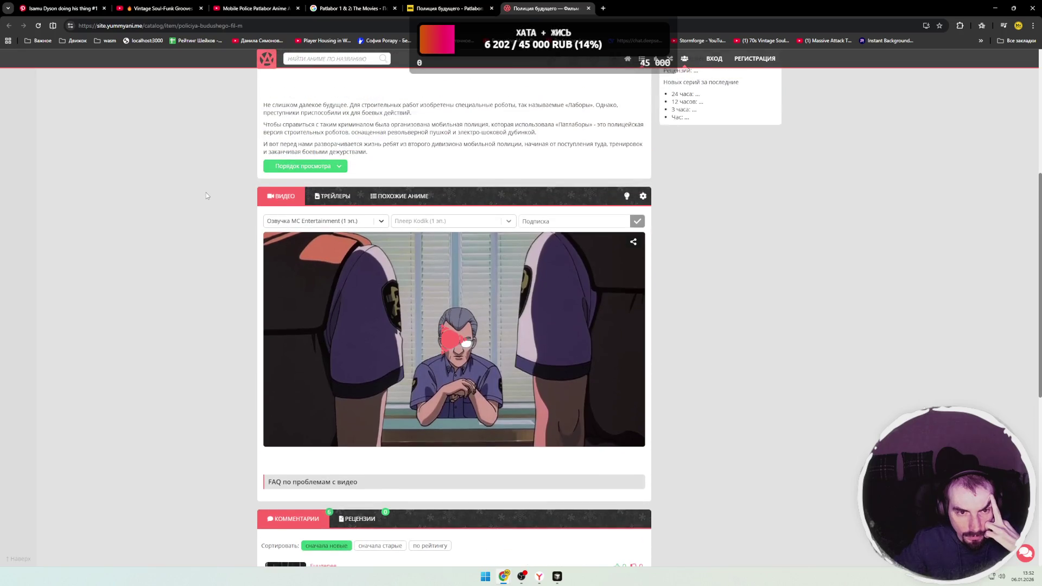
pyautogui.click(383, 226)
pyautogui.click(380, 224)
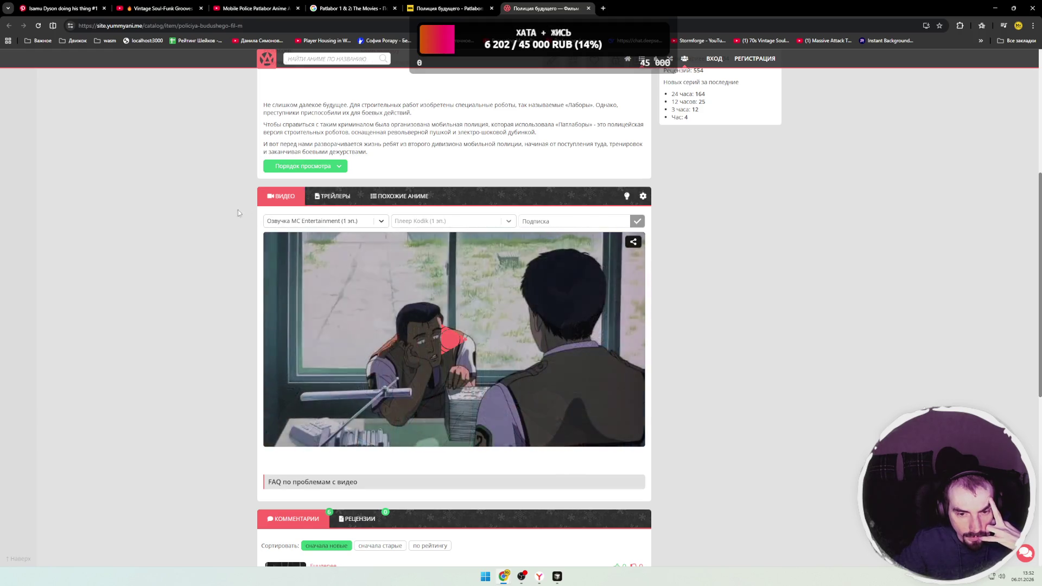
pyautogui.scroll(-5, 220, 219)
pyautogui.scroll(2, 221, 220)
pyautogui.scroll(-3, 220, 220)
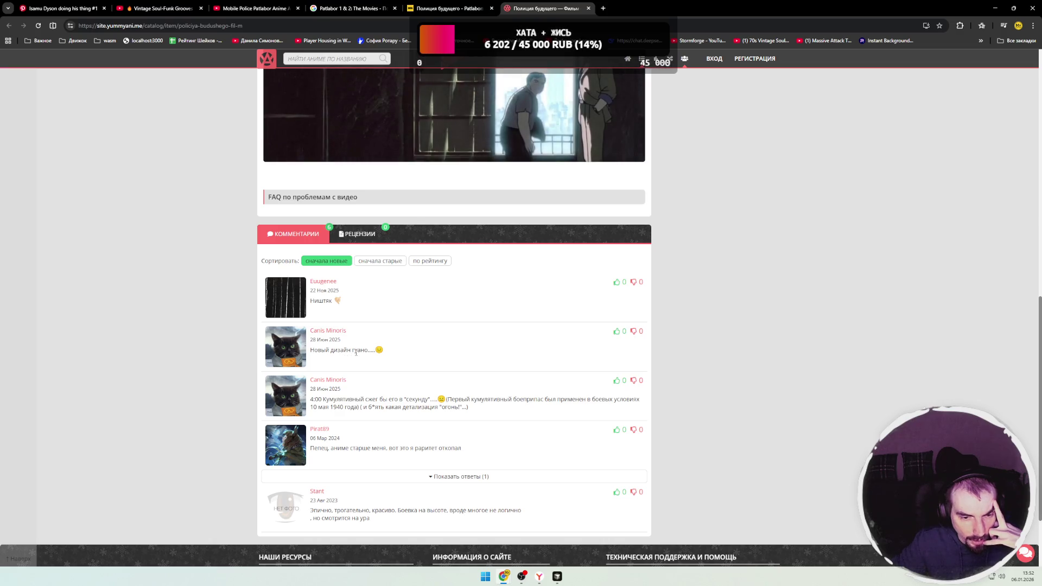
pyautogui.scroll(5, 356, 353)
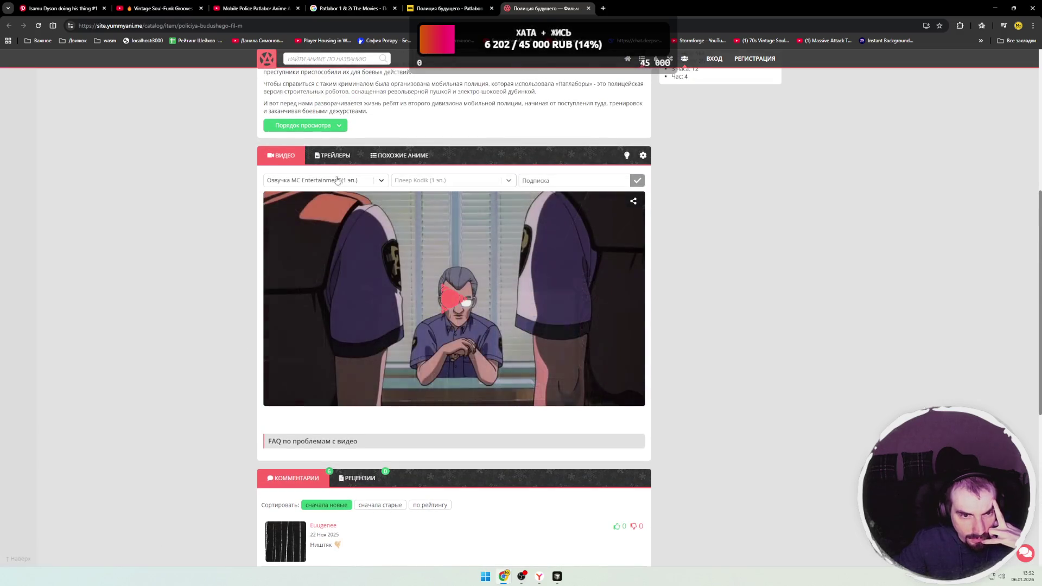
pyautogui.click(332, 155)
pyautogui.click(280, 155)
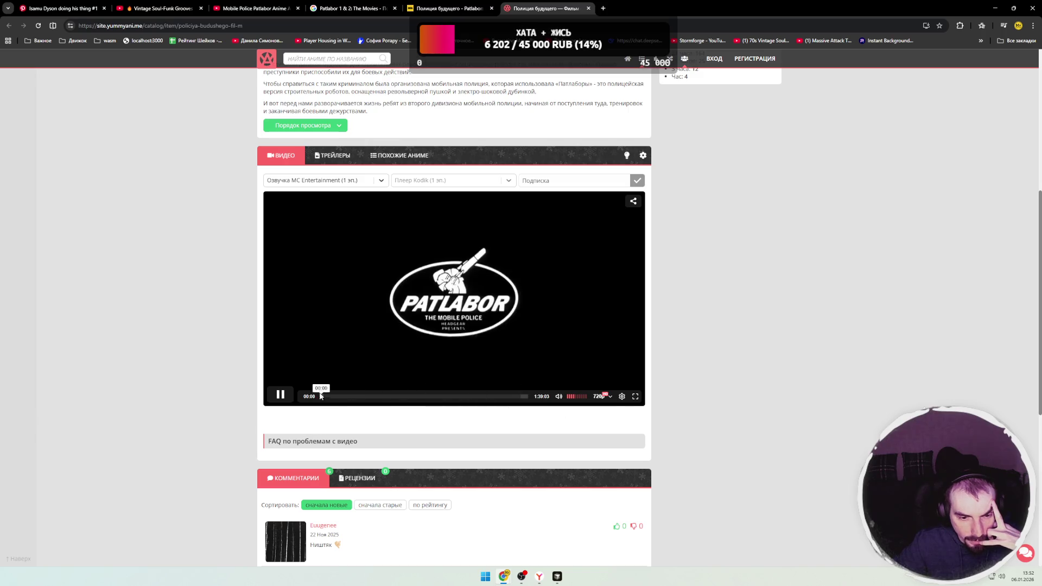
# - Skip the Patlabor film ahead to about 1:13 and play it full screen
pyautogui.click(332, 397)
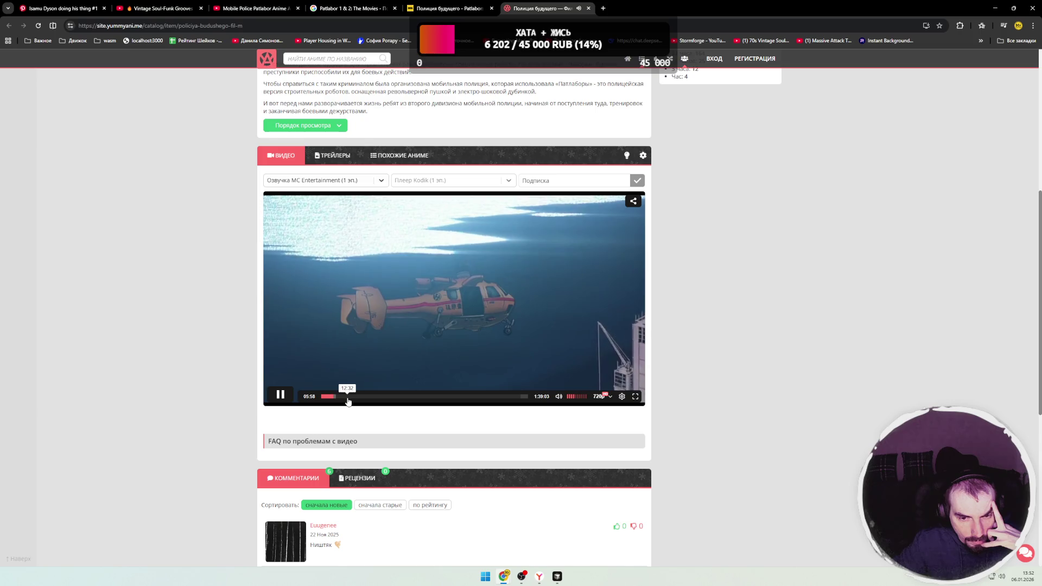
pyautogui.click(347, 396)
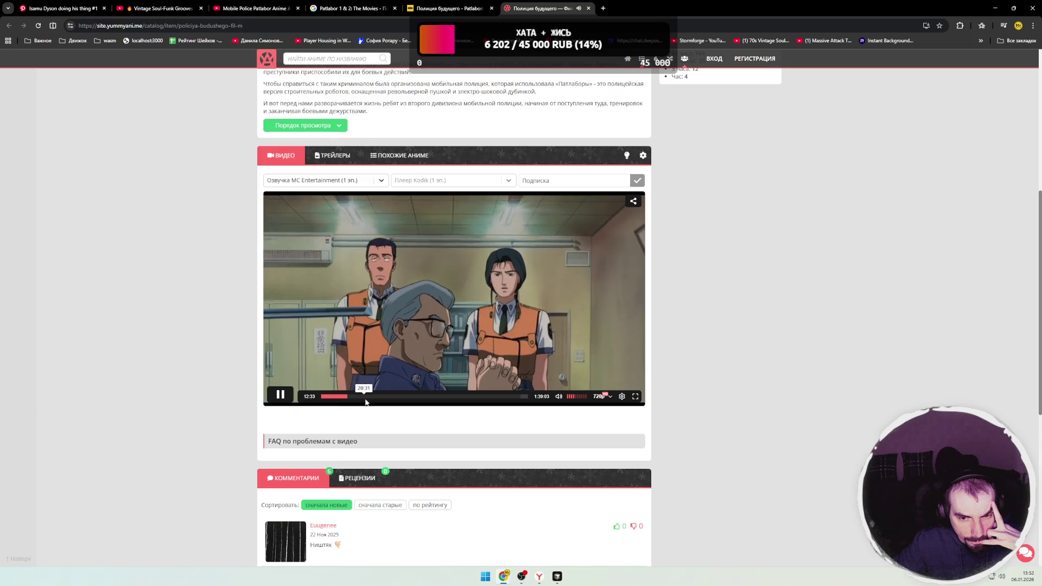
pyautogui.click(362, 397)
pyautogui.click(395, 397)
pyautogui.click(400, 396)
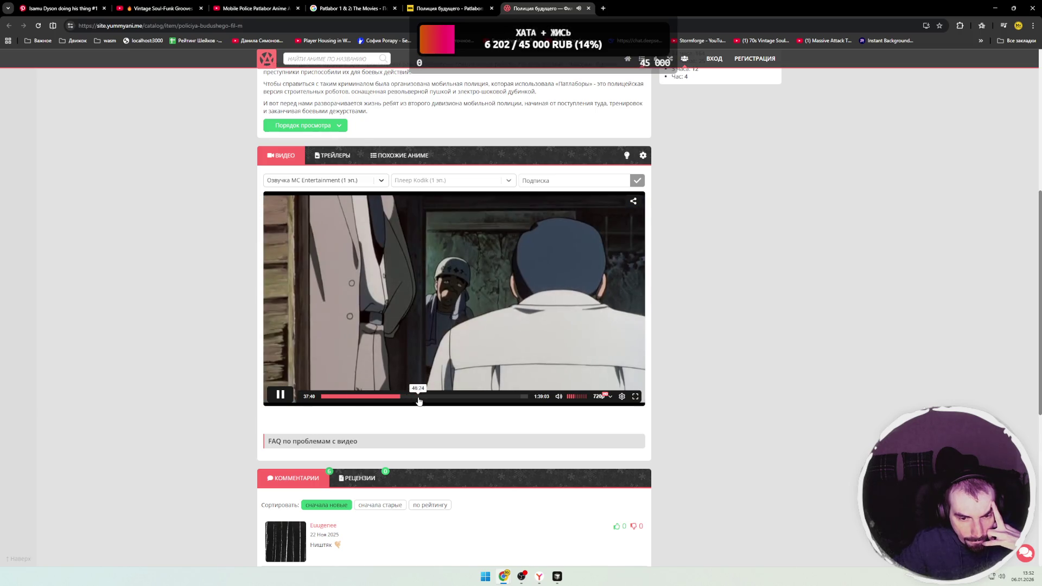
pyautogui.click(418, 397)
pyautogui.click(435, 396)
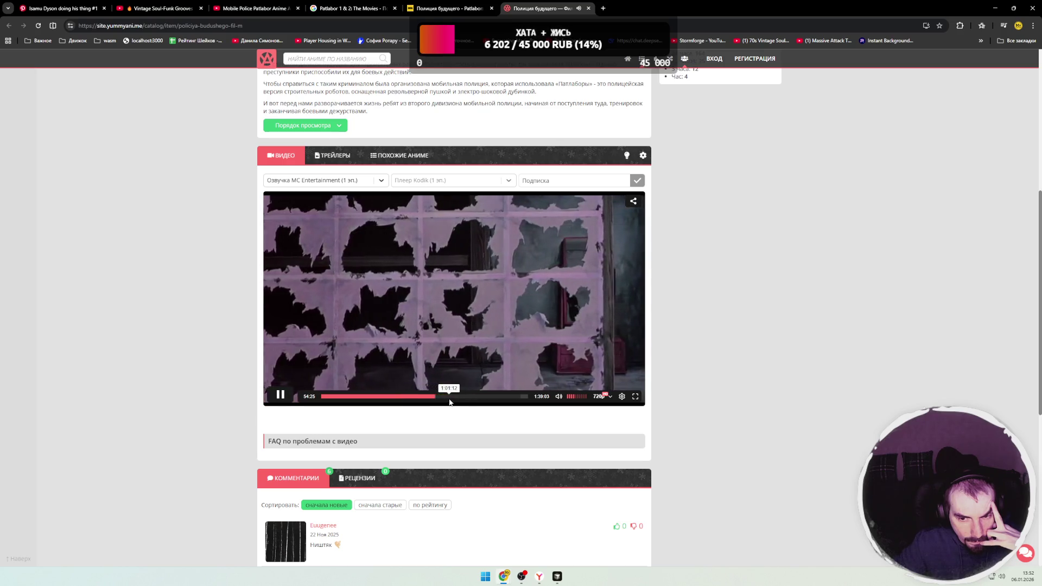
pyautogui.click(450, 397)
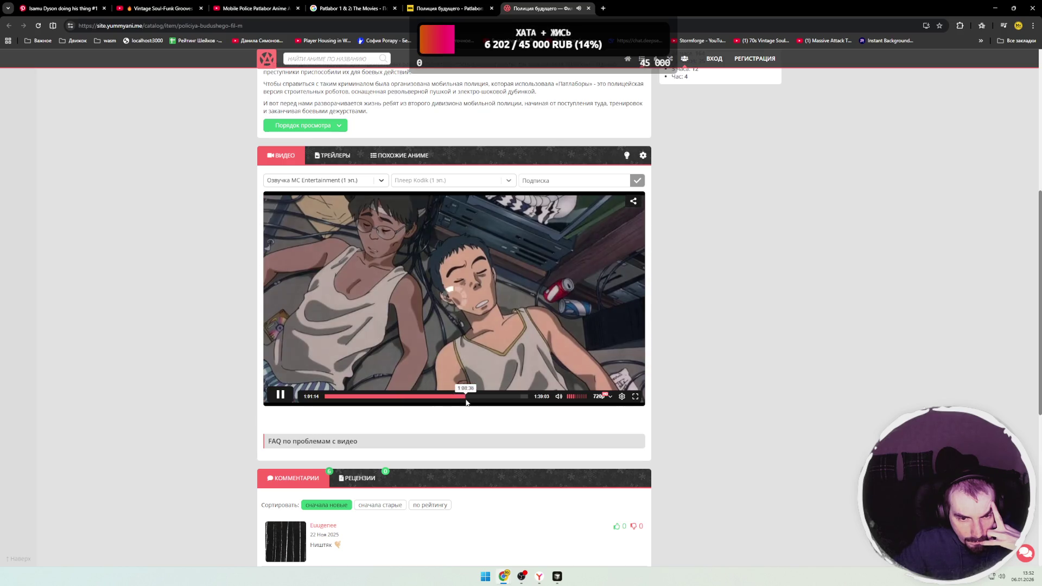
pyautogui.click(465, 397)
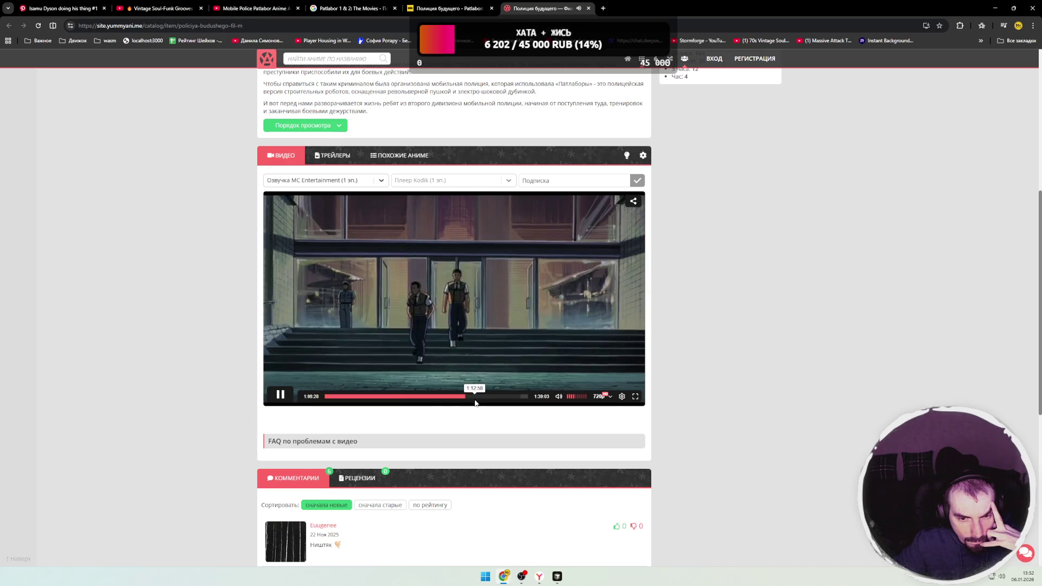
pyautogui.click(476, 397)
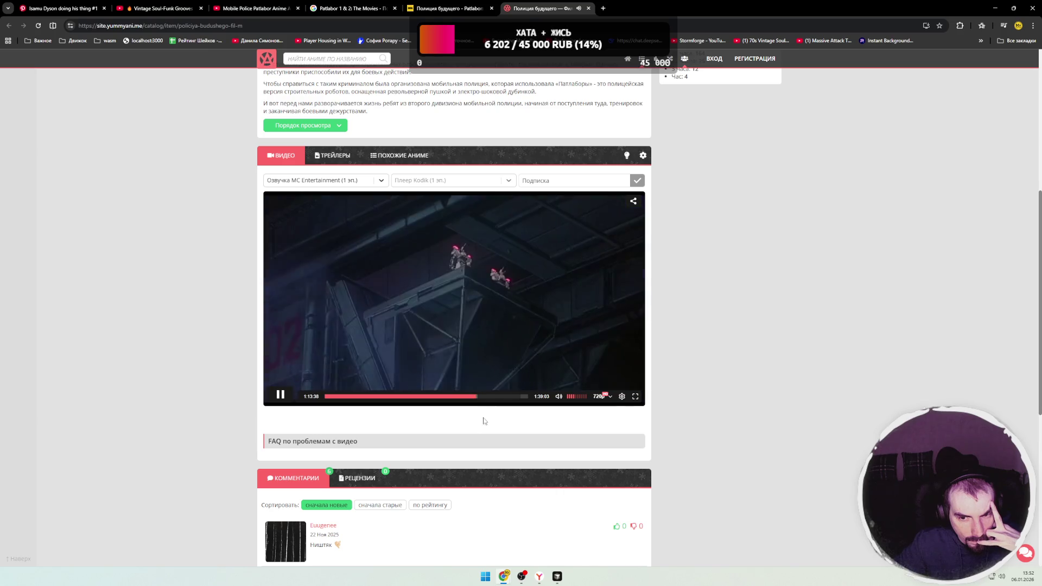
pyautogui.click(635, 397)
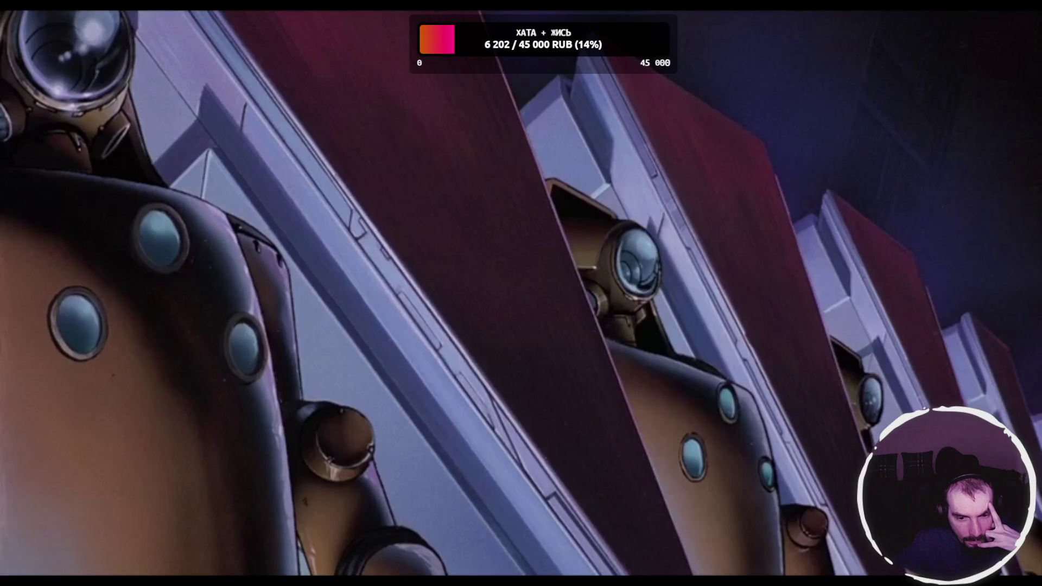
# - Pause the film at 1:14:37 and leave full-screen viewing
pyautogui.moveTo(660, 395)
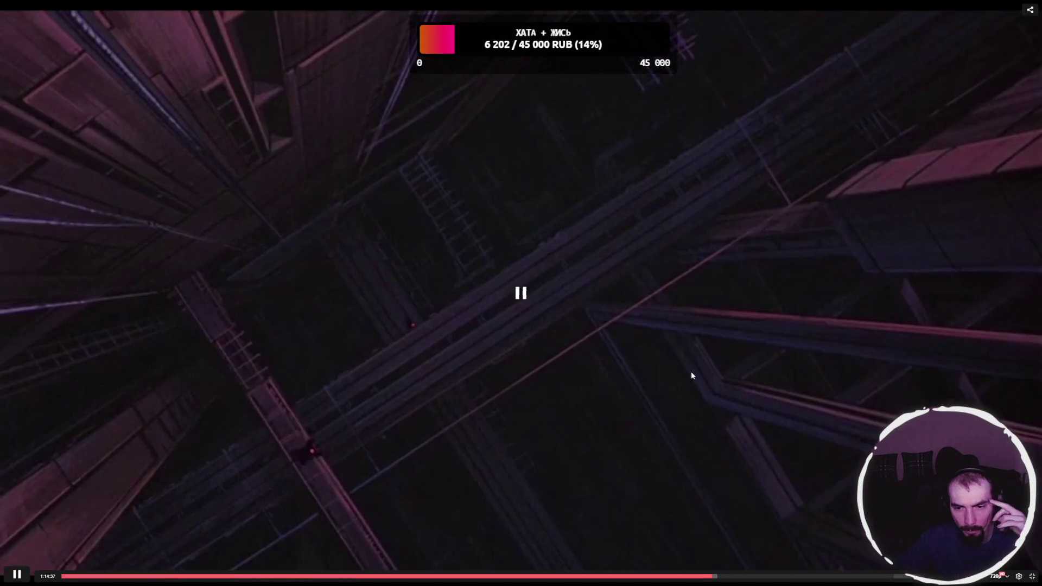
pyautogui.click(692, 374)
pyautogui.click(1028, 582)
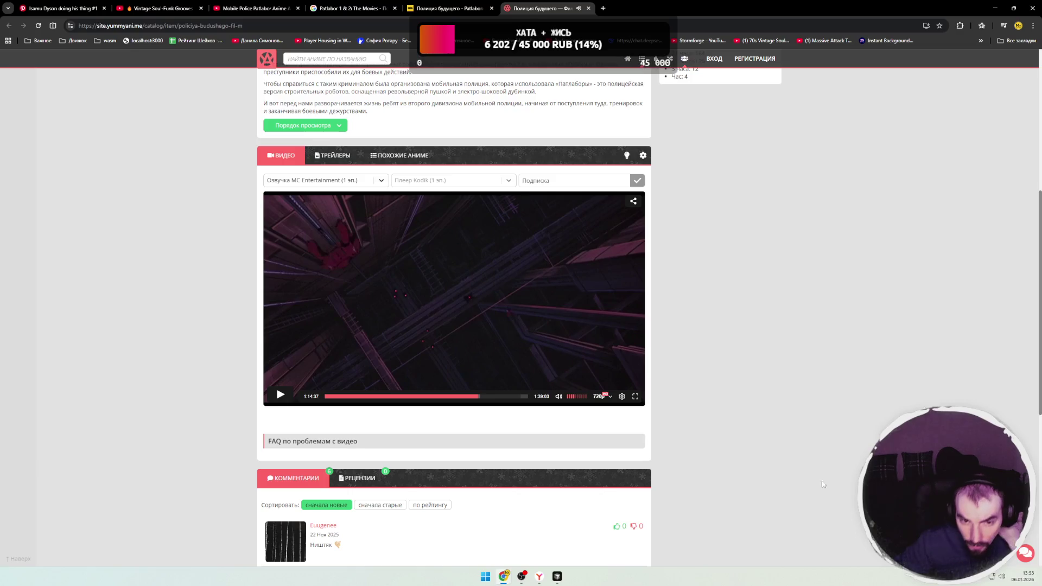
# - Close the duplicate Patlabor film tab and bookmark the anime film page
pyautogui.click(492, 9)
pyautogui.click(155, 25)
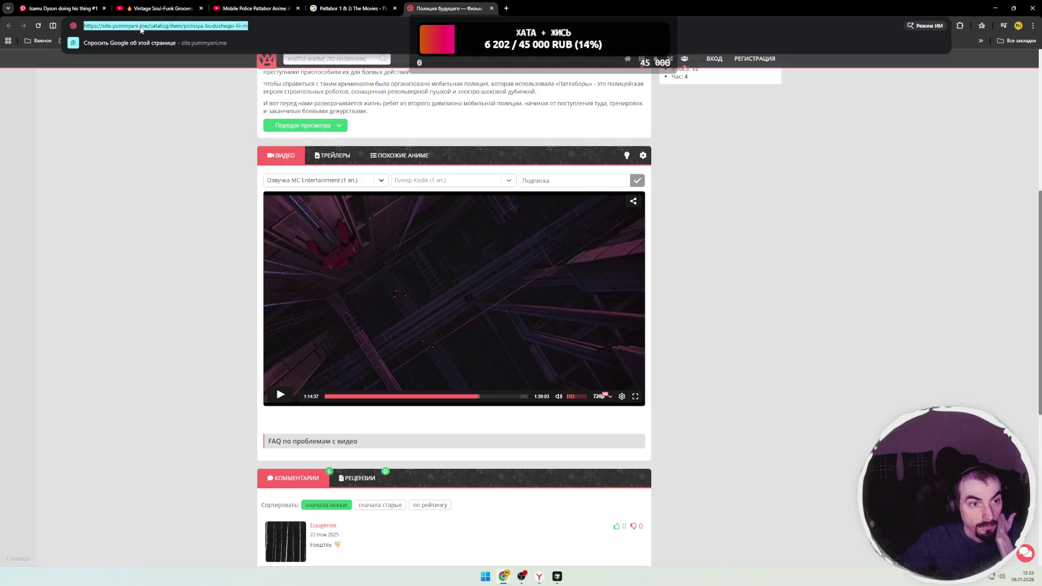
pyautogui.click(70, 41)
pyautogui.moveTo(30, 47); pyautogui.dragTo(16, 47)
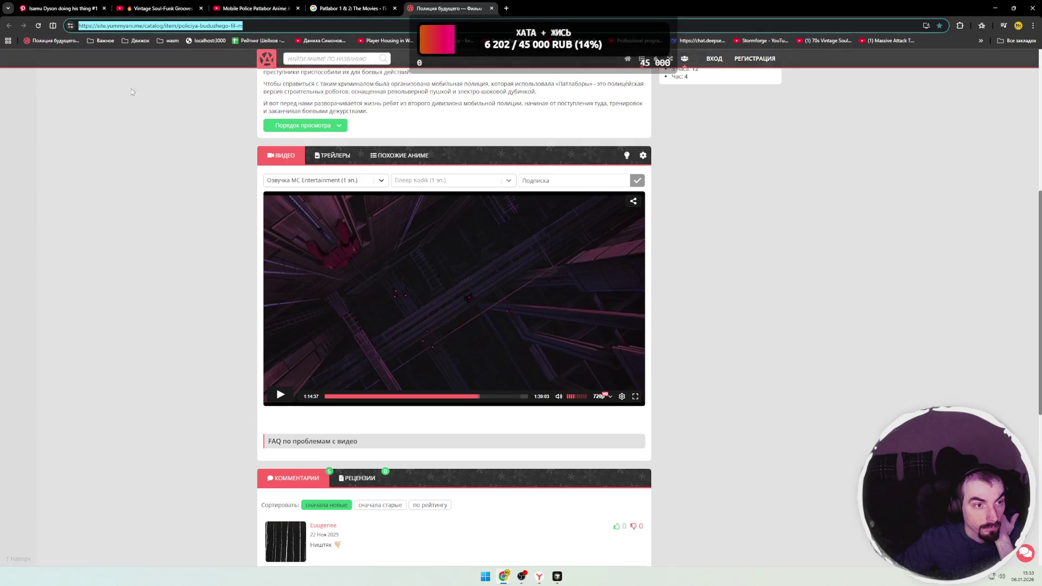
# - Close the Patlabor results and video tabs and resume the soul-funk mix on YouTube
pyautogui.click(383, 9)
pyautogui.doubleClick(396, 6)
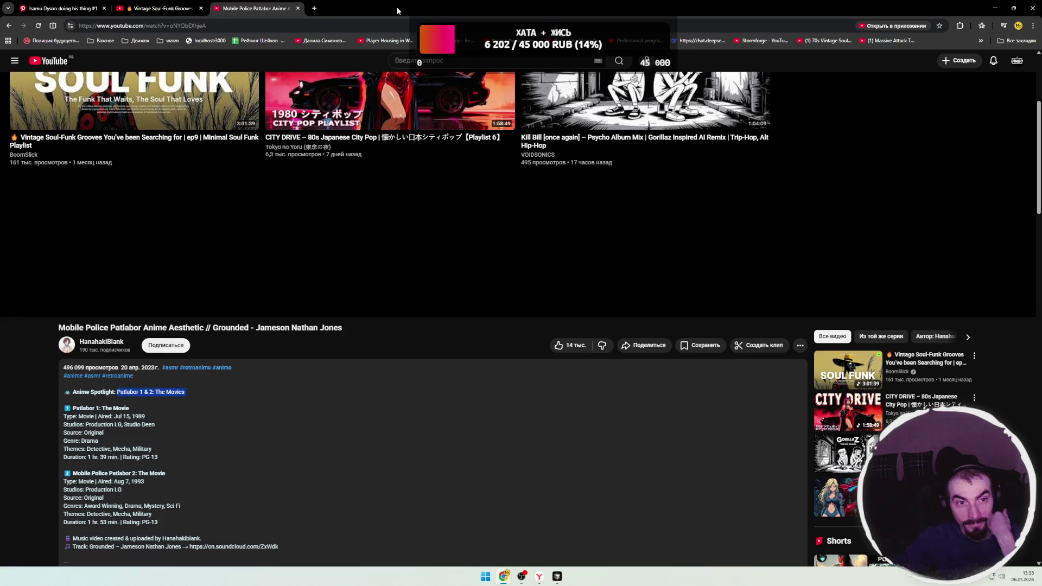
pyautogui.click(298, 9)
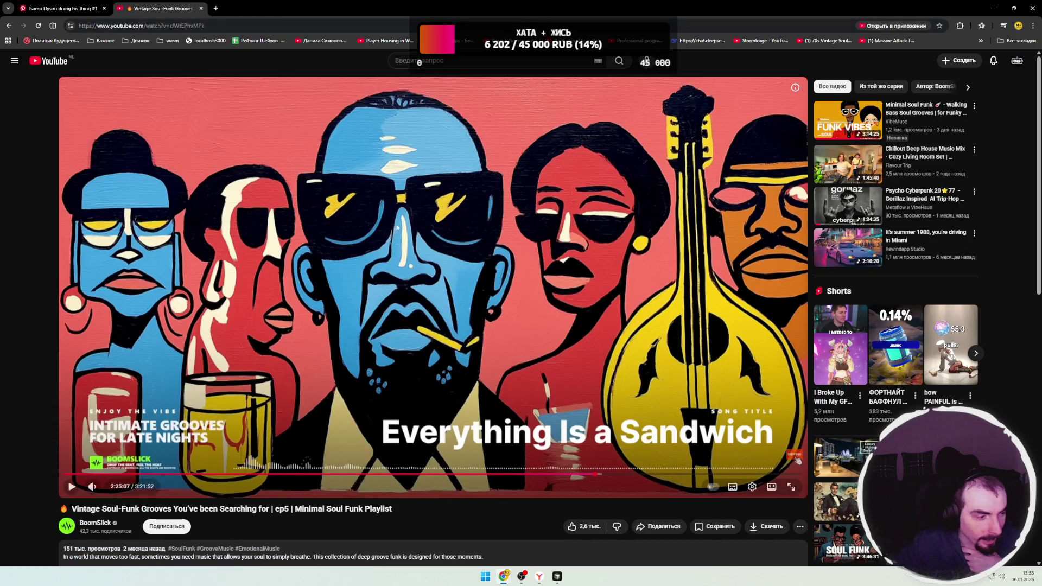
pyautogui.click(420, 272)
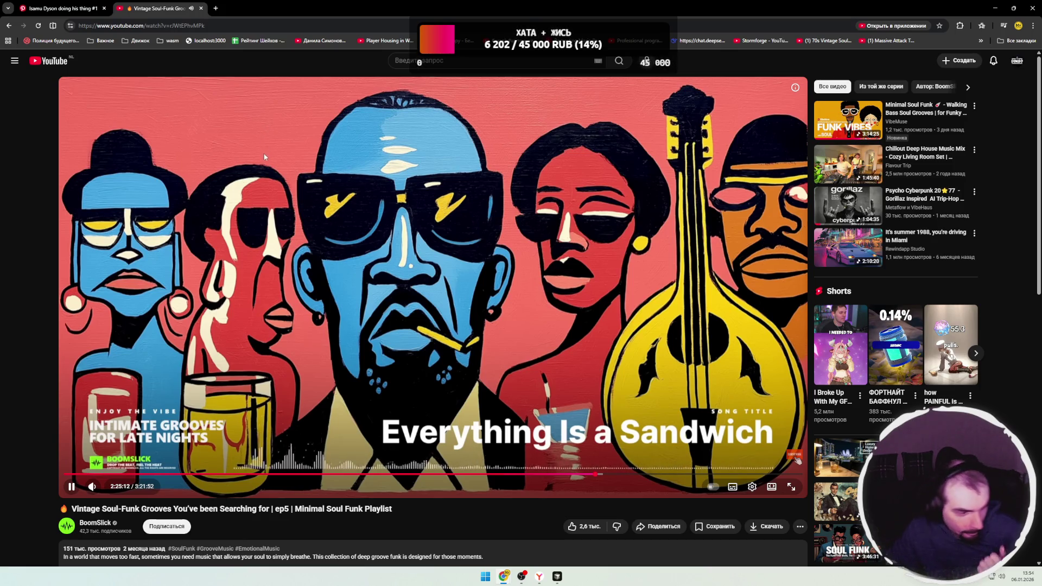
# - Close the Isamu Dyson Pinterest pin and minimize the browser
pyautogui.click(98, 9)
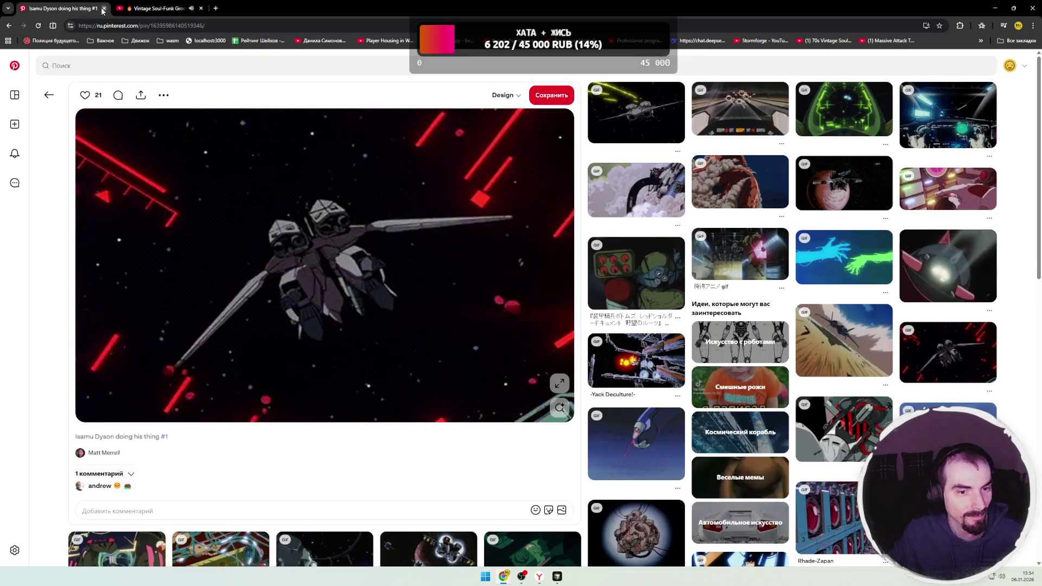
pyautogui.click(105, 8)
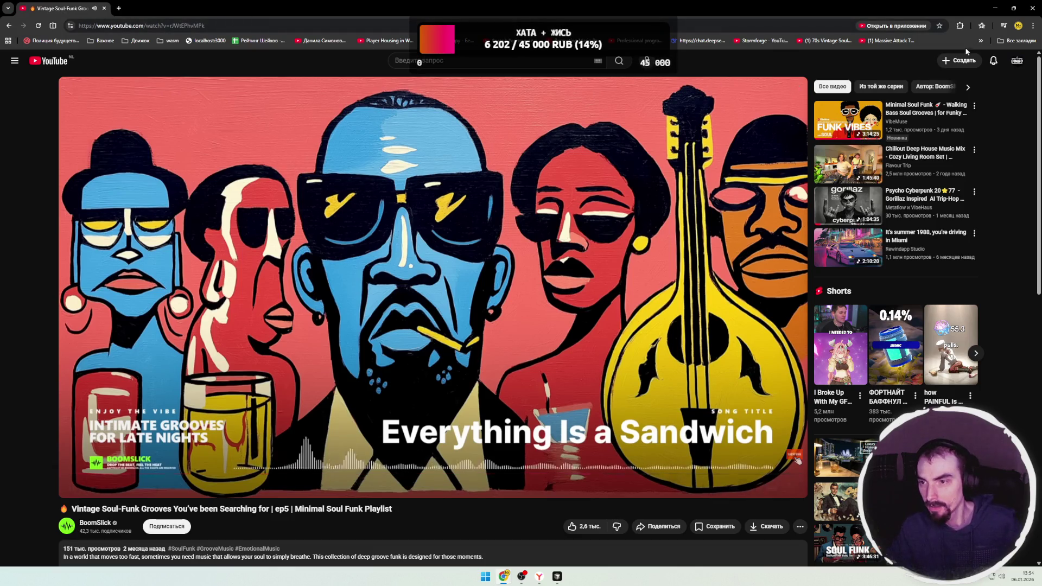
pyautogui.click(995, 9)
# - Bring up web_server.excalidraw in Cursor and select the red nginx/Static Server group
pyautogui.moveTo(557, 577)
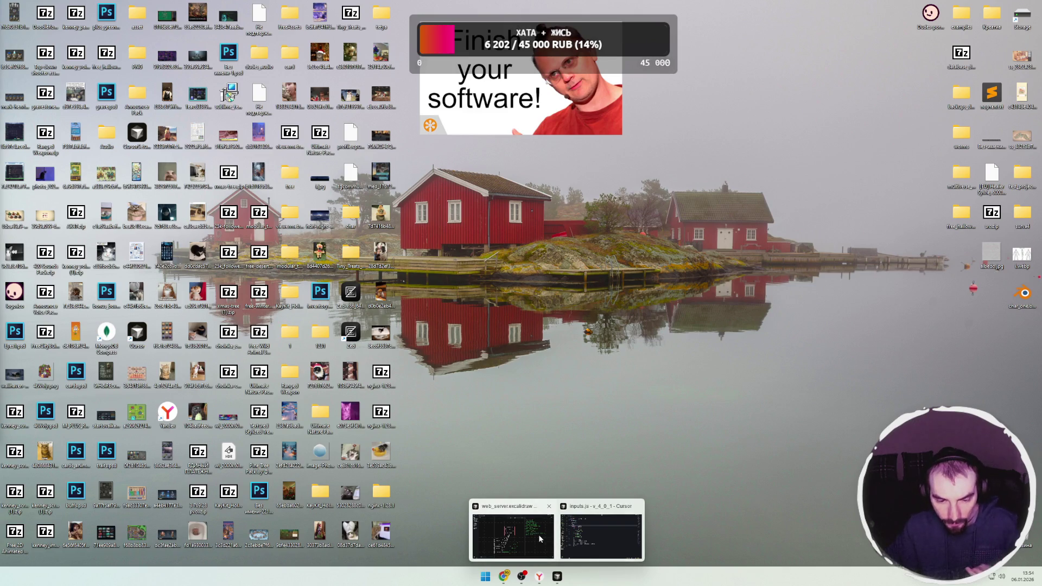
pyautogui.click(542, 535)
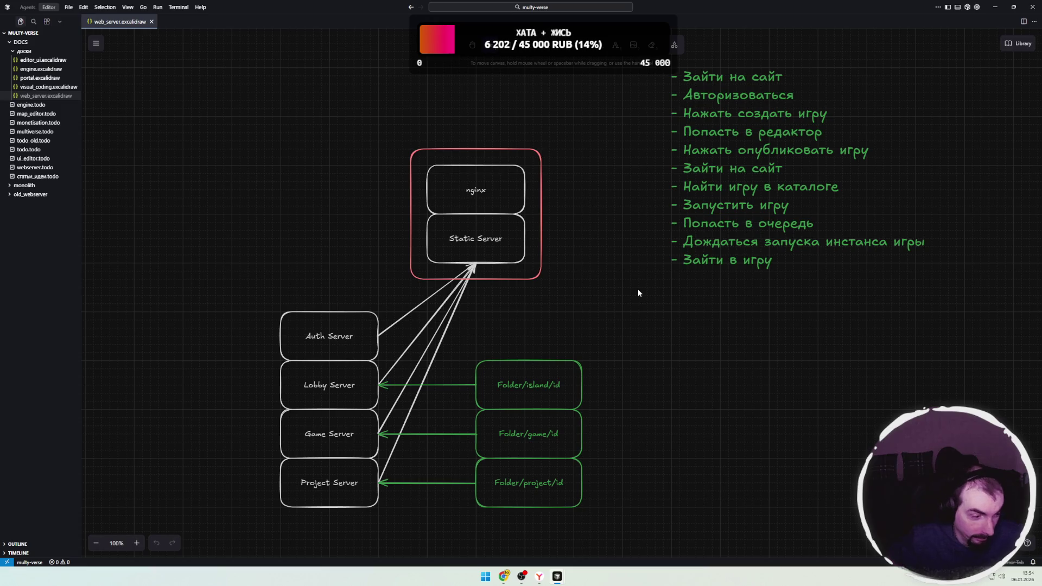
pyautogui.hscroll(-1, 616, 308)
pyautogui.moveTo(620, 120); pyautogui.dragTo(174, 557)
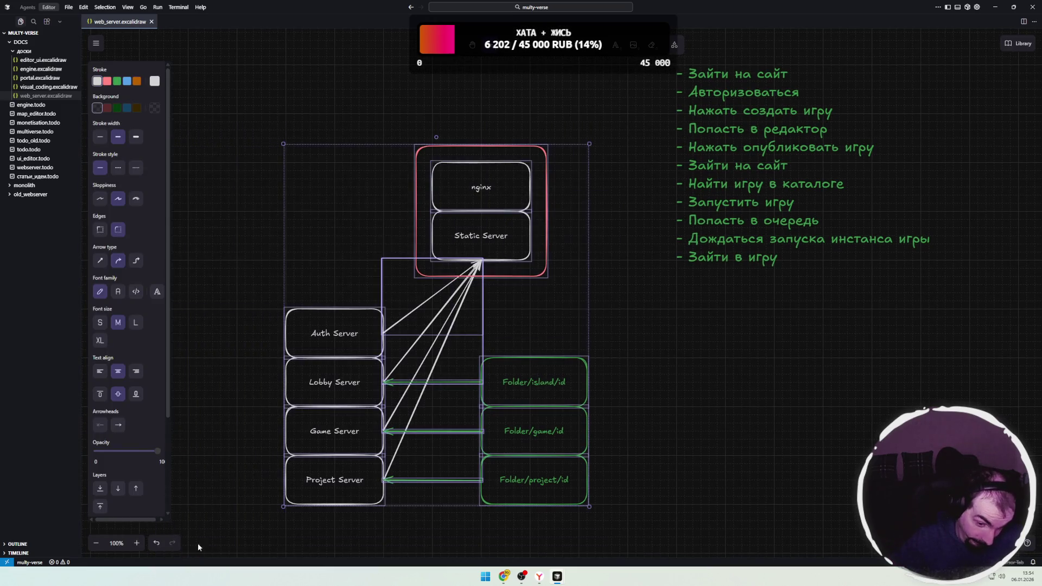
pyautogui.click(344, 272)
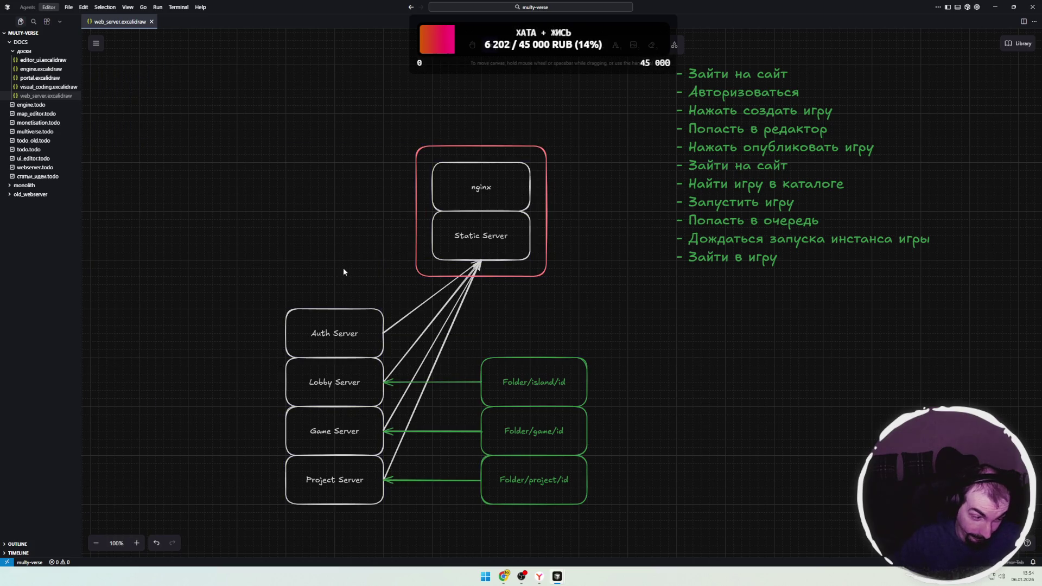
pyautogui.scroll(1, 617, 265)
pyautogui.moveTo(565, 142); pyautogui.dragTo(369, 334)
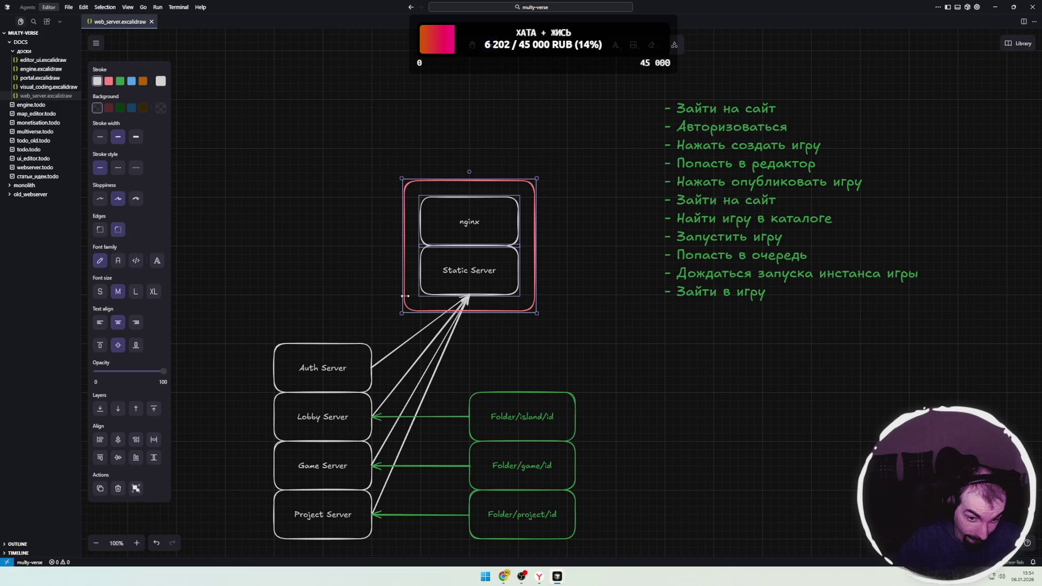
# - Nudge the red nginx/Static Server group about 30 px right and down, then pan the view
pyautogui.moveTo(413, 221); pyautogui.dragTo(429, 237)
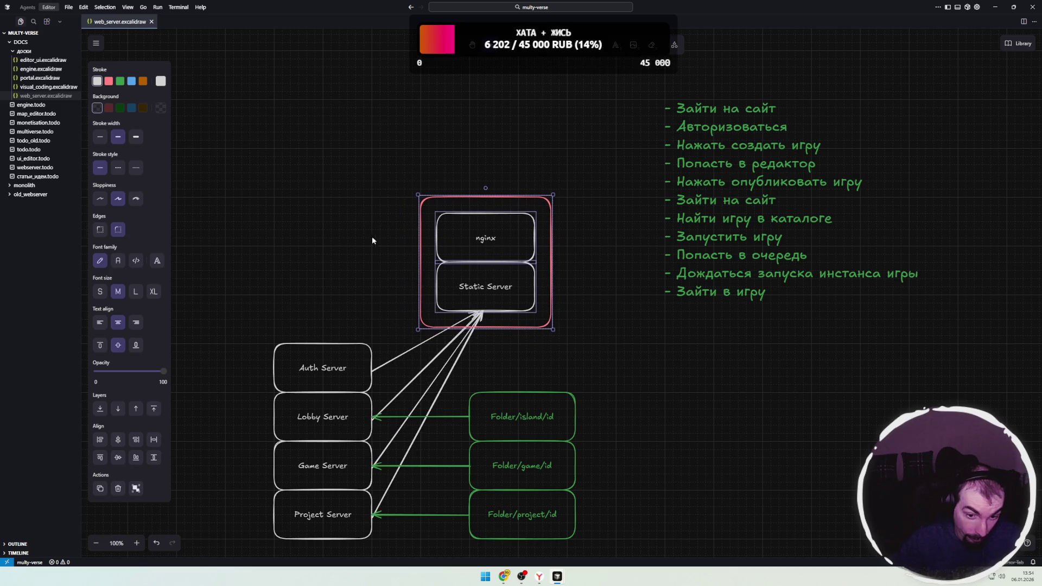
pyautogui.click(611, 372)
pyautogui.moveTo(611, 371); pyautogui.dragTo(560, 333)
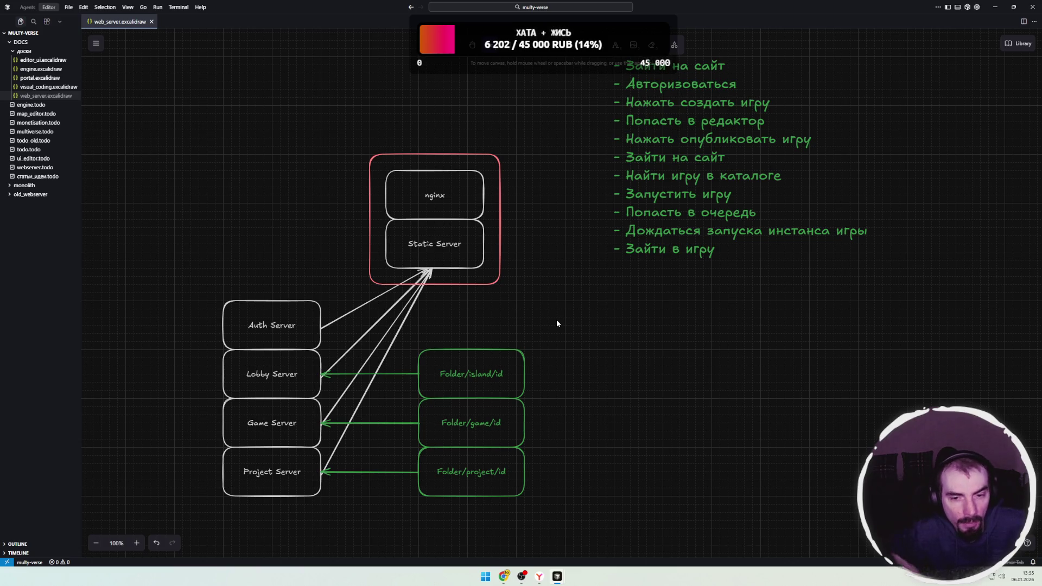
# - Widen the pink outer frame to the right
pyautogui.click(507, 225)
pyautogui.moveTo(500, 220); pyautogui.dragTo(519, 221)
pyautogui.click(480, 203)
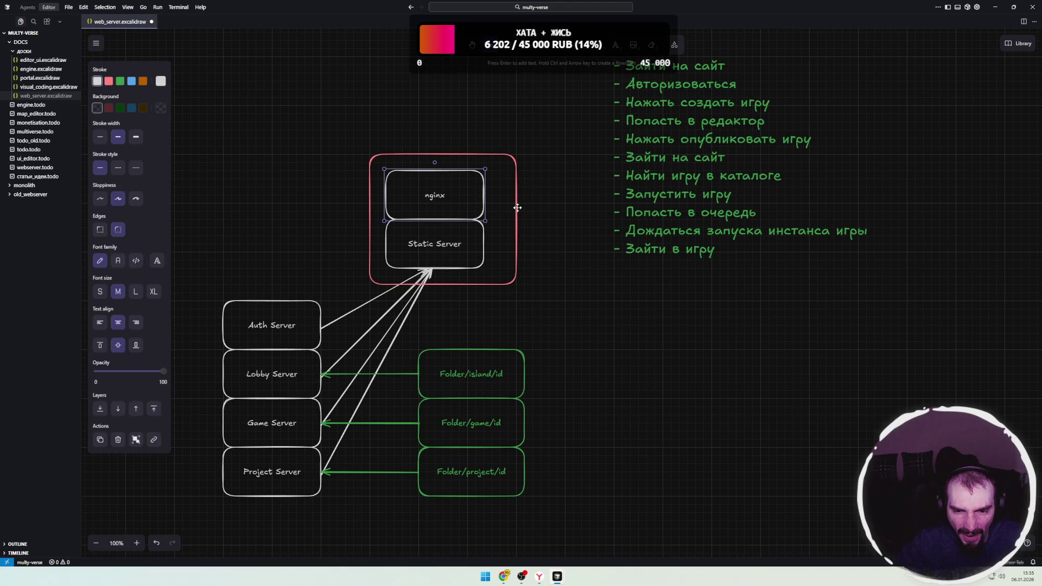
pyautogui.click(513, 208)
pyautogui.moveTo(517, 209); pyautogui.dragTo(570, 207)
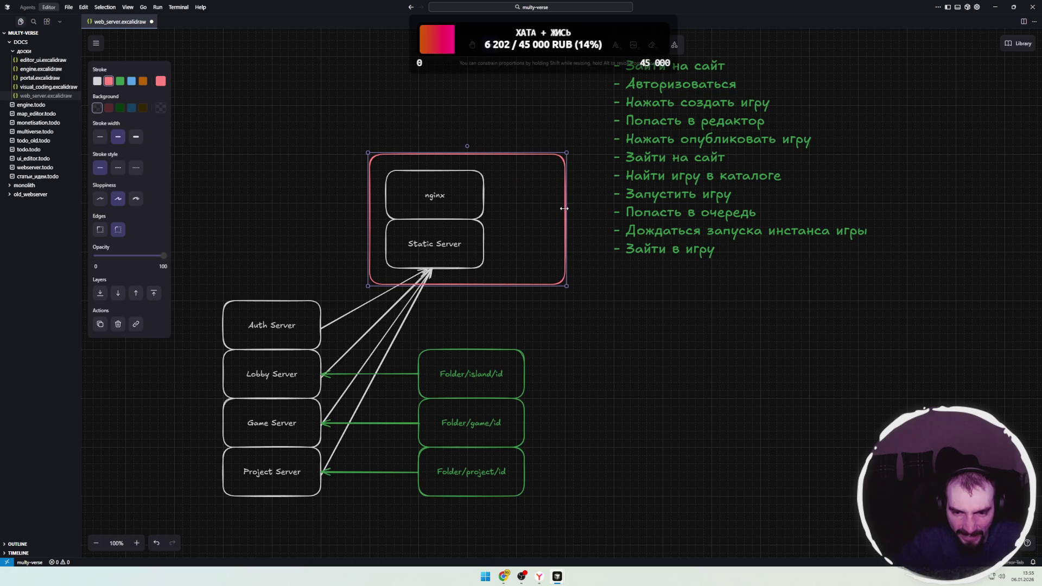
# - Shift nginx and Static Server right inside the frame, shortening nginx and raising Static Server
pyautogui.click(485, 196)
pyautogui.moveTo(482, 196); pyautogui.dragTo(500, 197)
pyautogui.moveTo(454, 235); pyautogui.dragTo(487, 240)
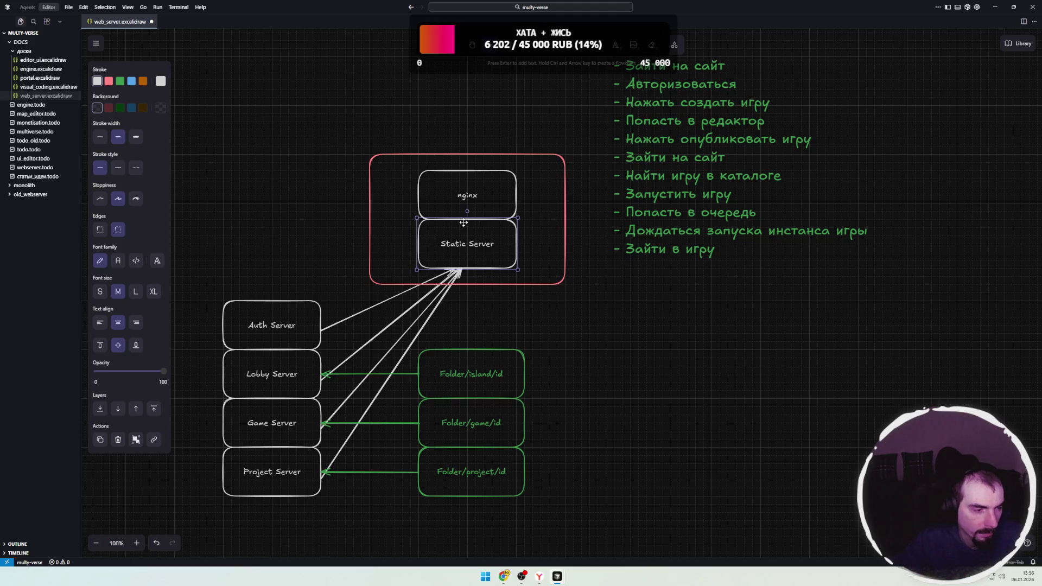
pyautogui.click(473, 195)
pyautogui.moveTo(470, 169); pyautogui.dragTo(476, 191)
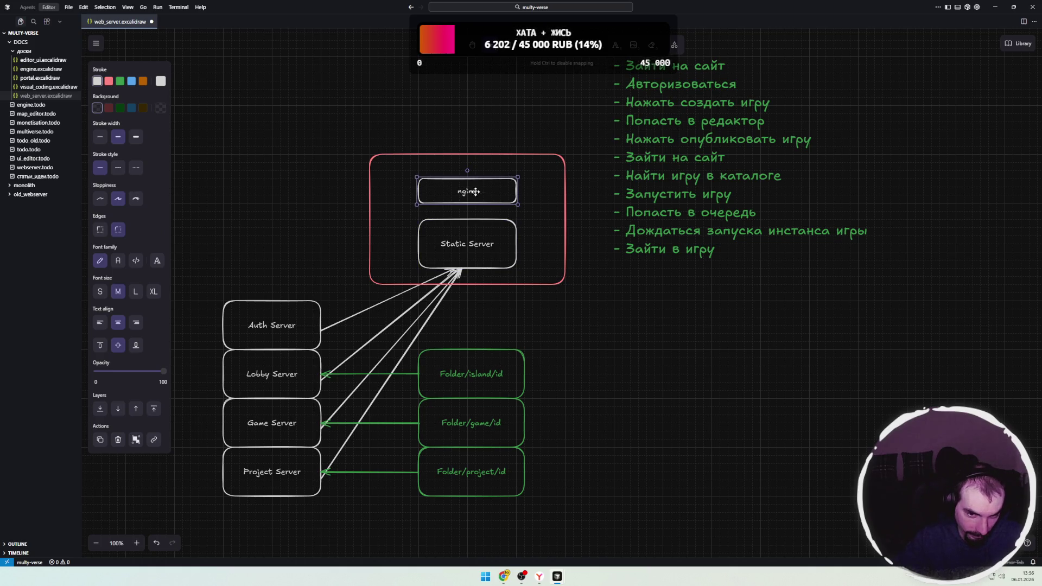
pyautogui.click(468, 237)
pyautogui.moveTo(468, 237)
pyautogui.mouseDown()
pyautogui.moveTo(466, 253)
pyautogui.moveTo(480, 219)
pyautogui.moveTo(487, 242)
pyautogui.mouseUp()
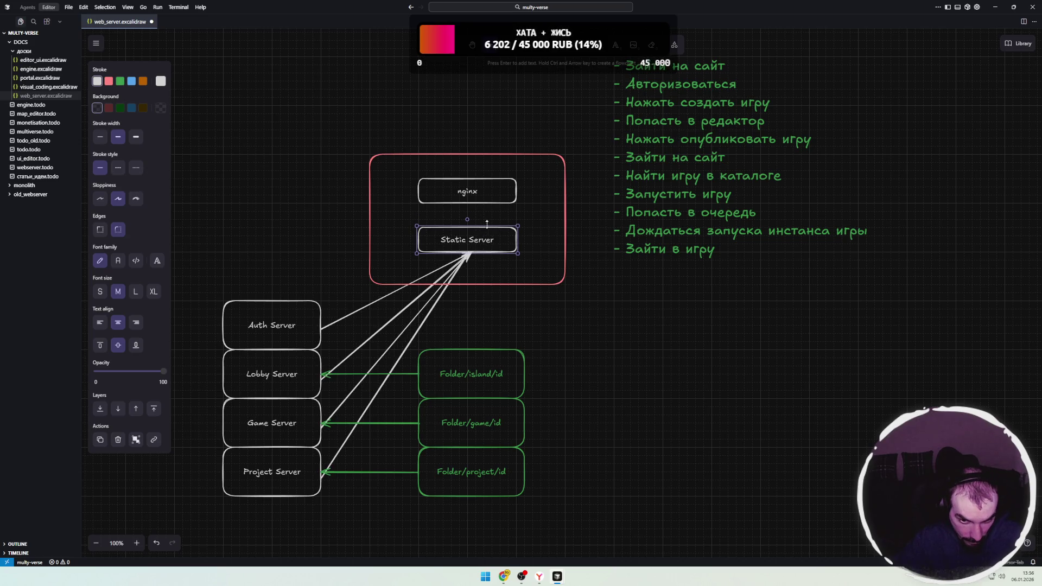
pyautogui.click(578, 273)
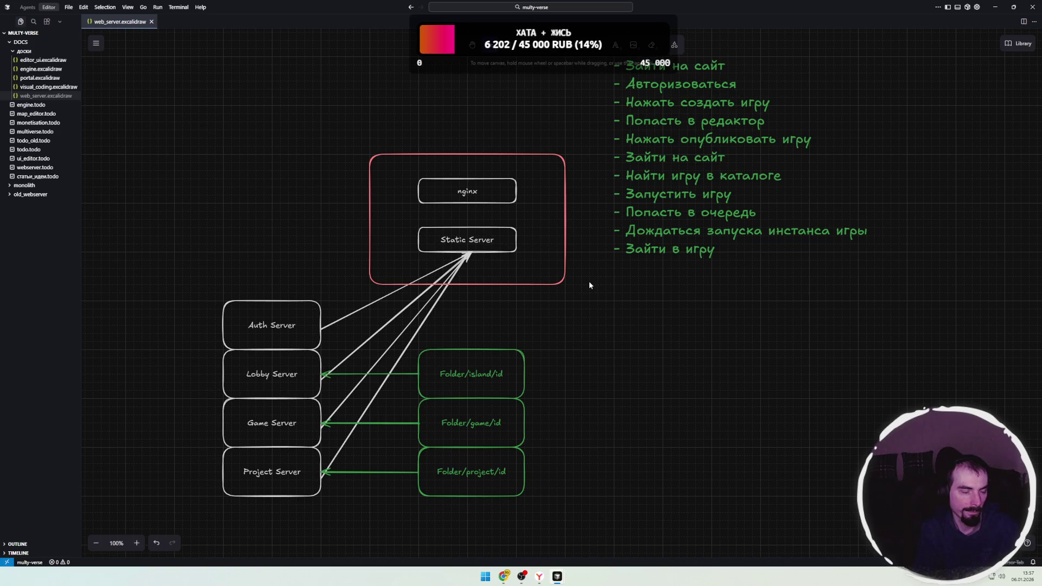
# - Undo the last edit in the Excalidraw diagram
pyautogui.hotkey('ctrl', 'z')
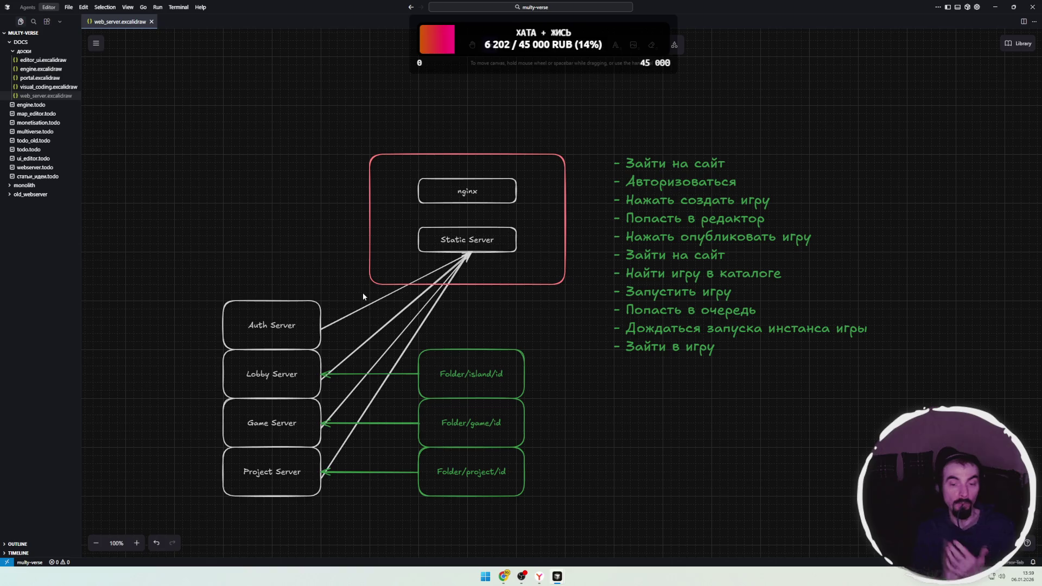
# - Extend the red group downward and move the Static Server box lower inside it
pyautogui.click(518, 285)
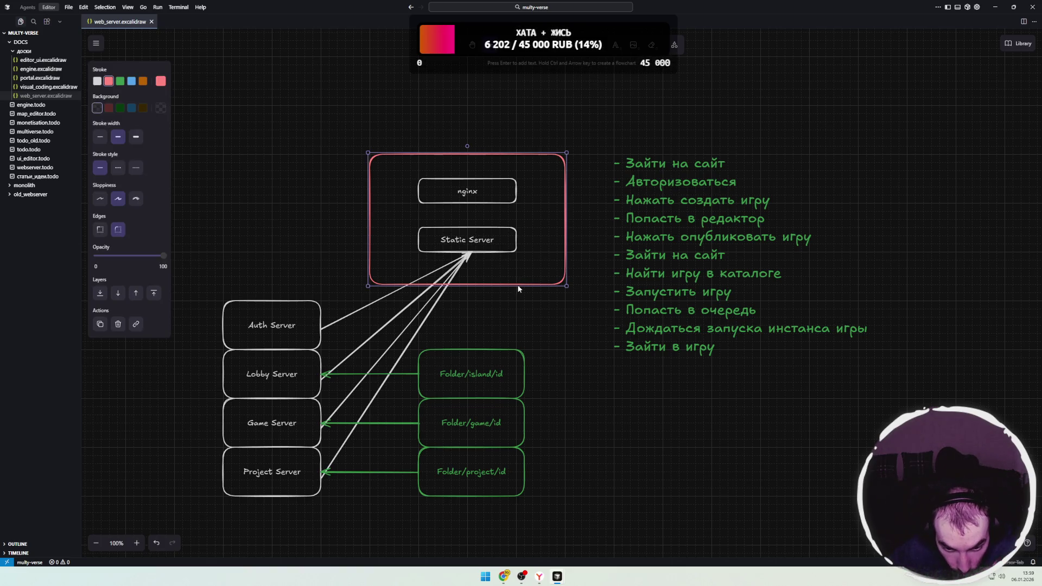
pyautogui.moveTo(508, 285); pyautogui.dragTo(508, 299)
pyautogui.click(521, 282)
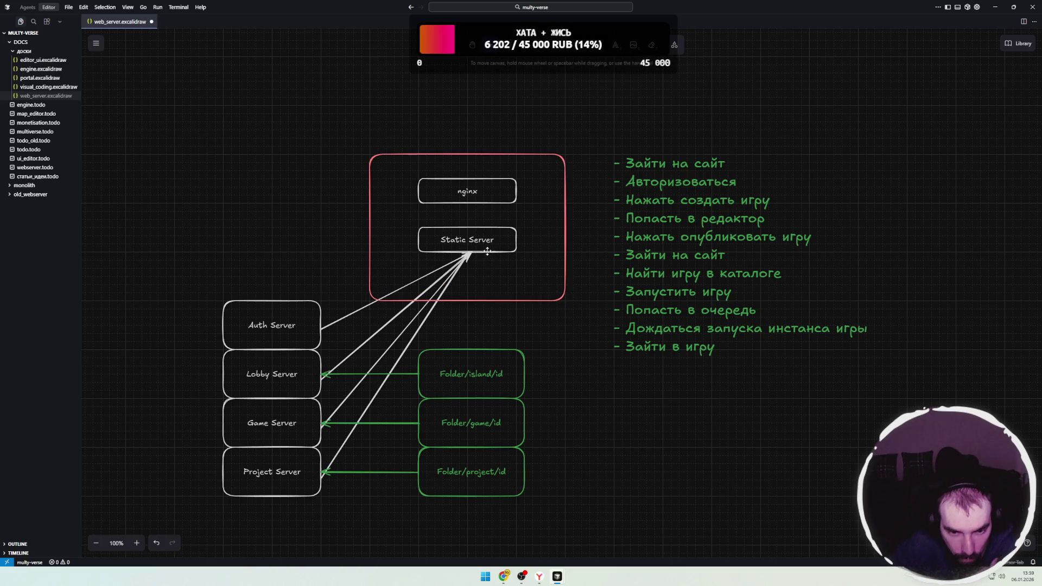
pyautogui.click(483, 247)
pyautogui.moveTo(483, 247); pyautogui.dragTo(483, 272)
pyautogui.click(516, 234)
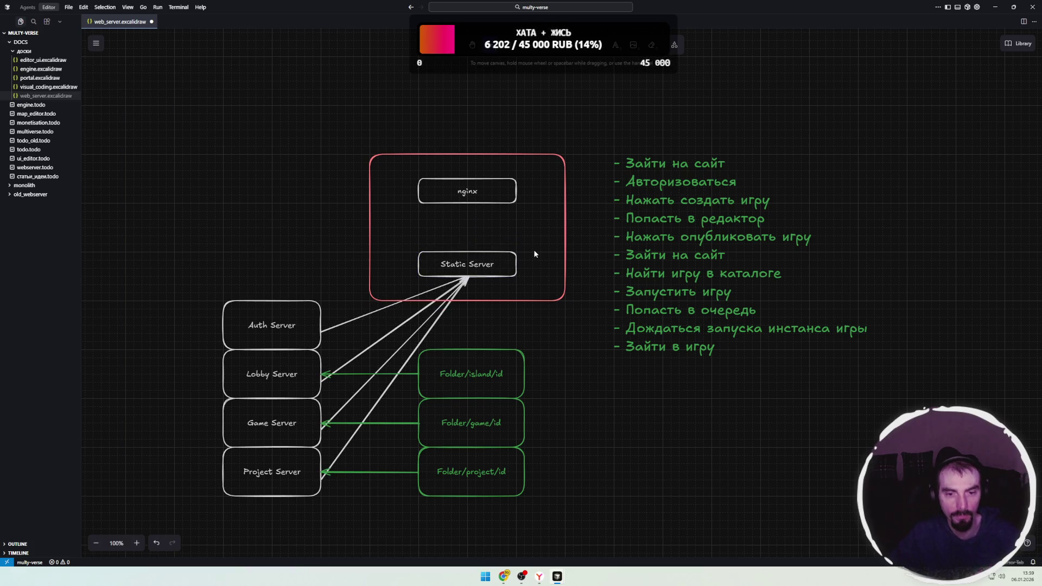
# - Make nginx taller downward and stretch Static Server taller upward, leaving a gap between them
pyautogui.click(480, 200)
pyautogui.moveTo(475, 204); pyautogui.dragTo(480, 243)
pyautogui.click(481, 255)
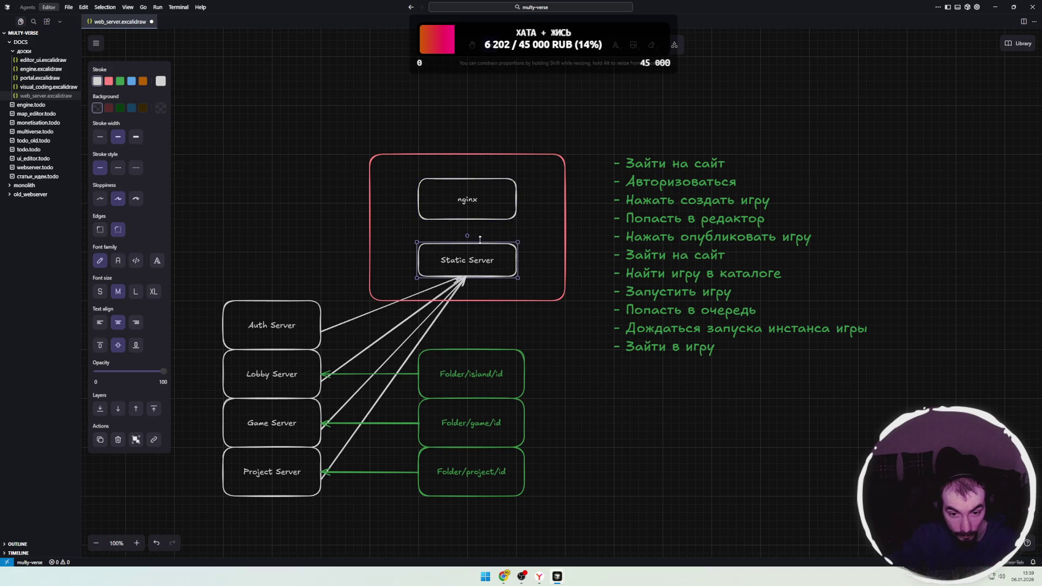
pyautogui.click(553, 239)
pyautogui.click(496, 251)
pyautogui.moveTo(486, 244); pyautogui.dragTo(486, 235)
pyautogui.click(532, 235)
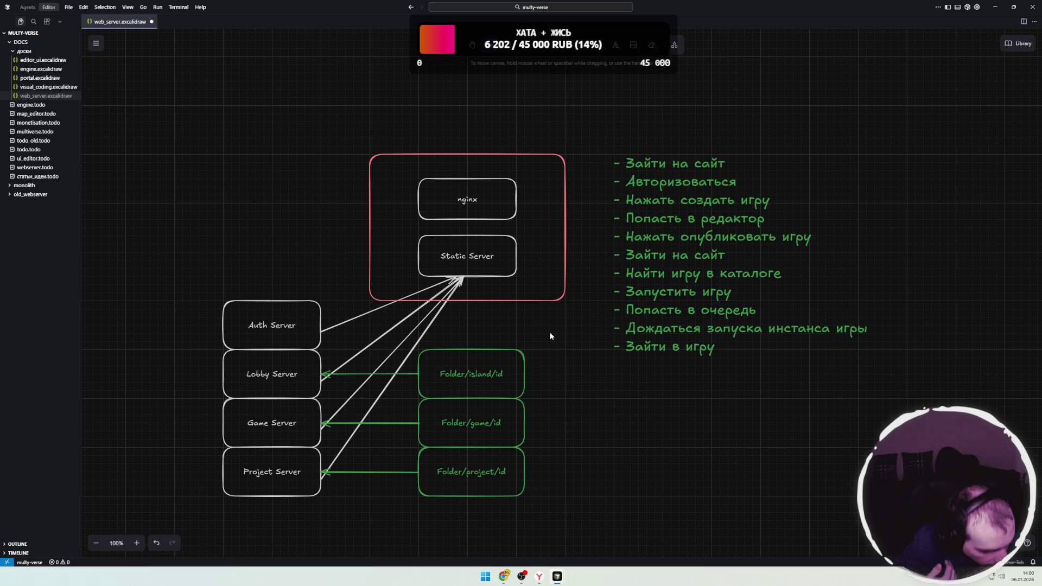
# - Open twitch.tv in a new Chrome tab and show more recommended live channels
pyautogui.moveTo(504, 577)
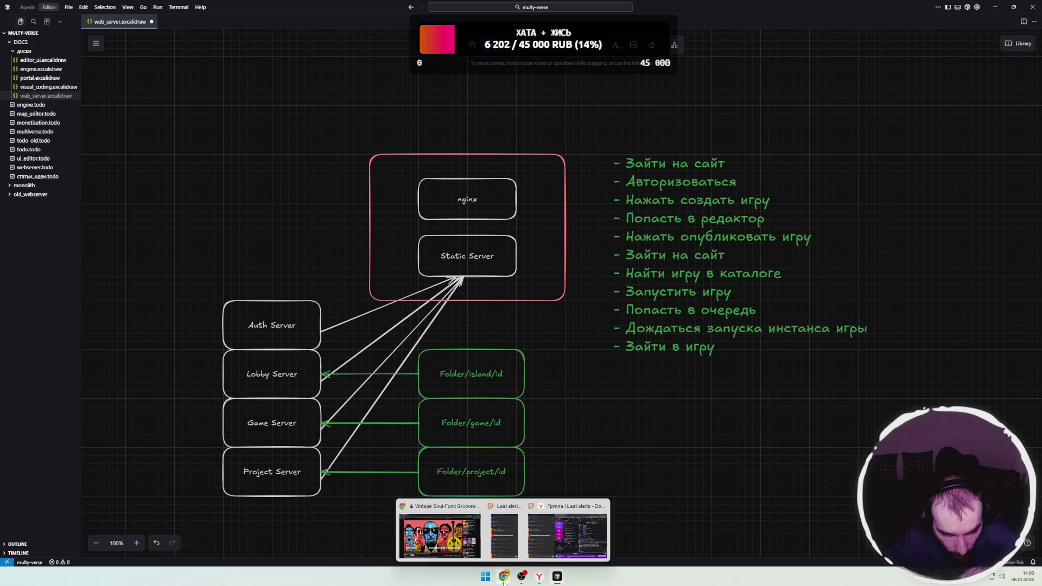
pyautogui.click(439, 535)
pyautogui.click(215, 8)
pyautogui.click(363, 207)
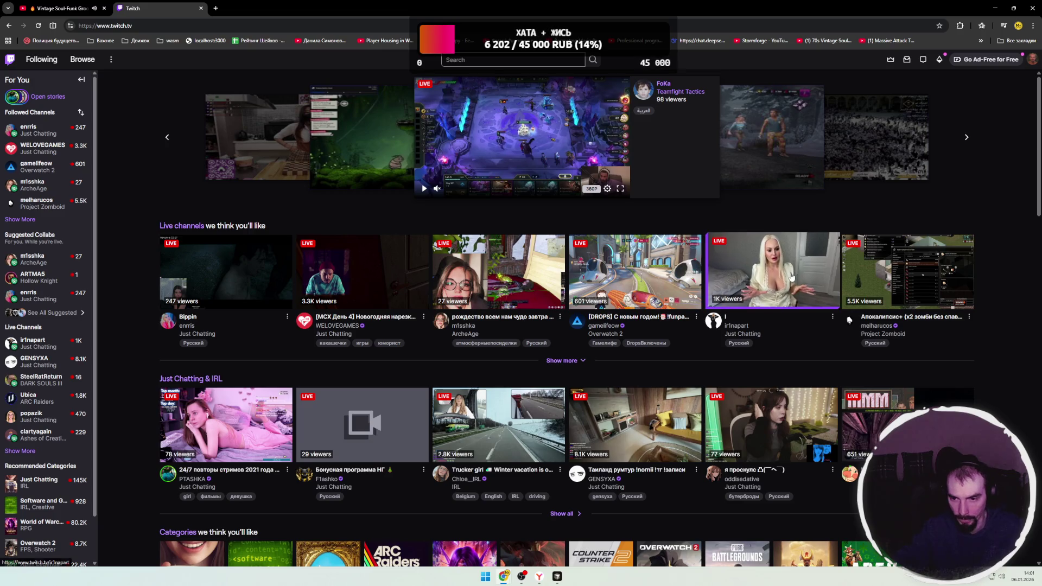
pyautogui.click(584, 360)
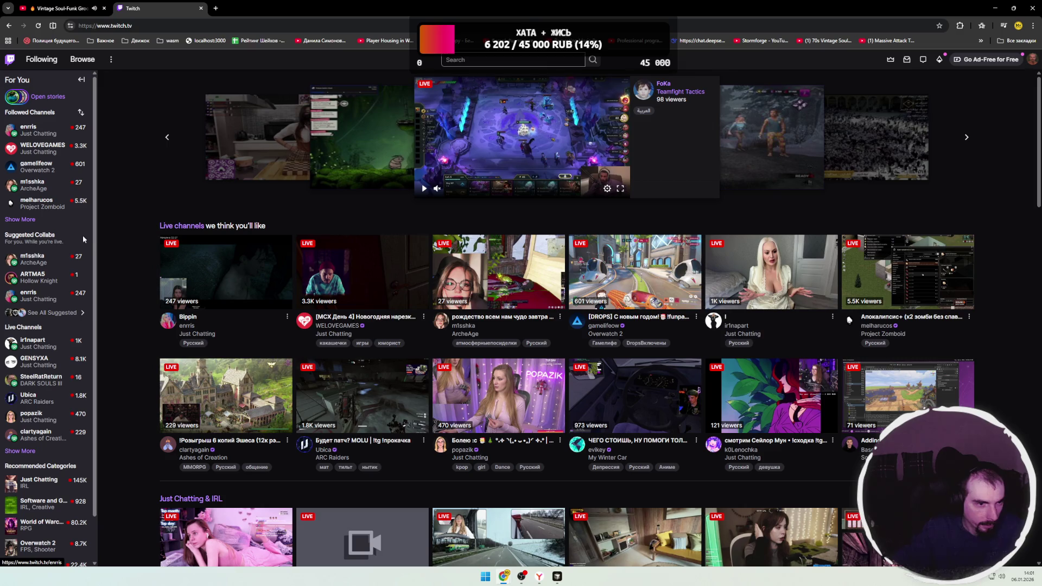
# - Expand the Followed Channels list to include offline channels too
pyautogui.click(31, 224)
pyautogui.scroll(-1, 32, 233)
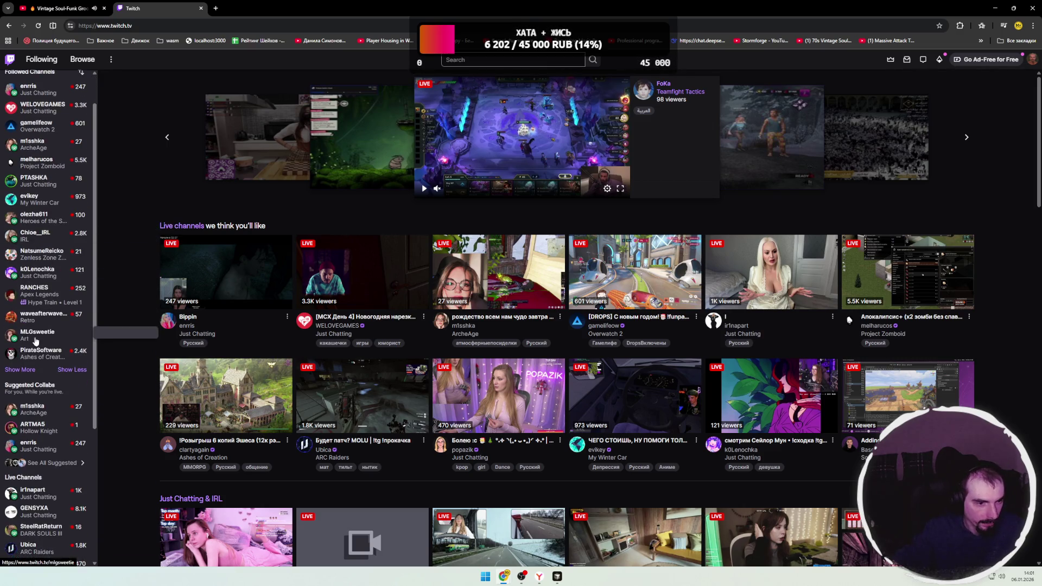
pyautogui.click(25, 369)
pyautogui.scroll(-4, 33, 352)
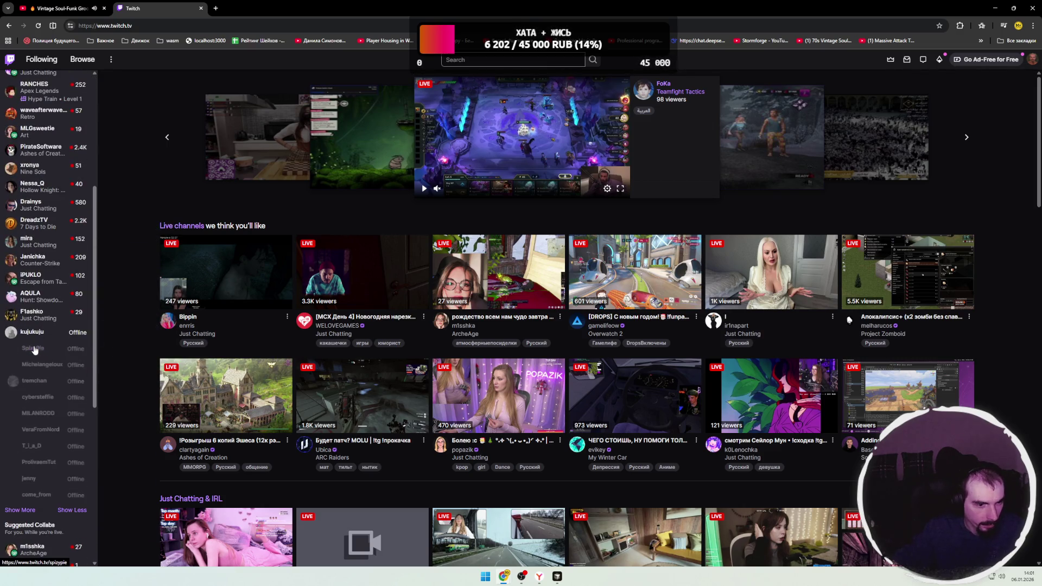
pyautogui.scroll(5, 38, 337)
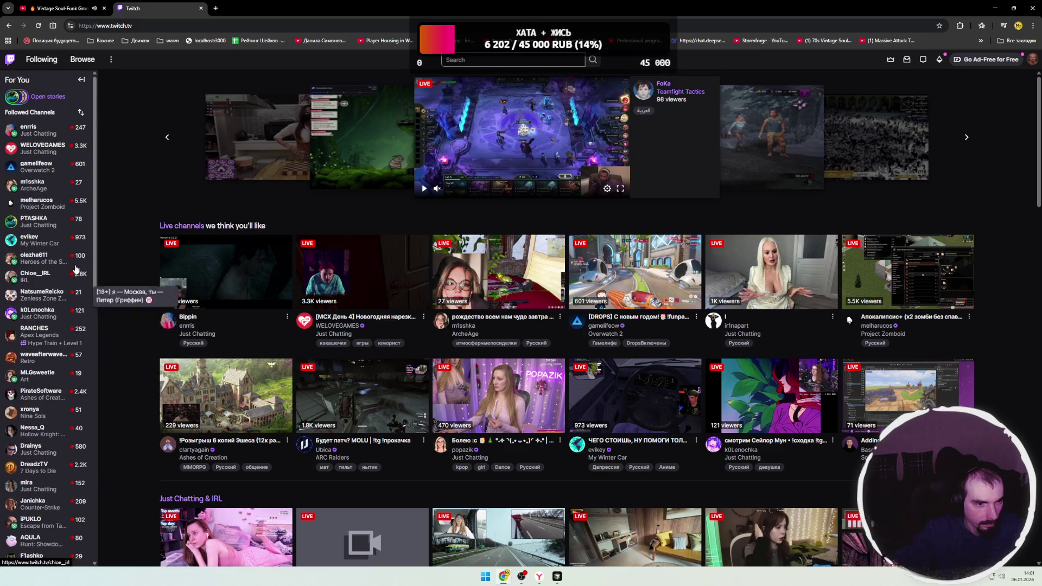
pyautogui.click(183, 25)
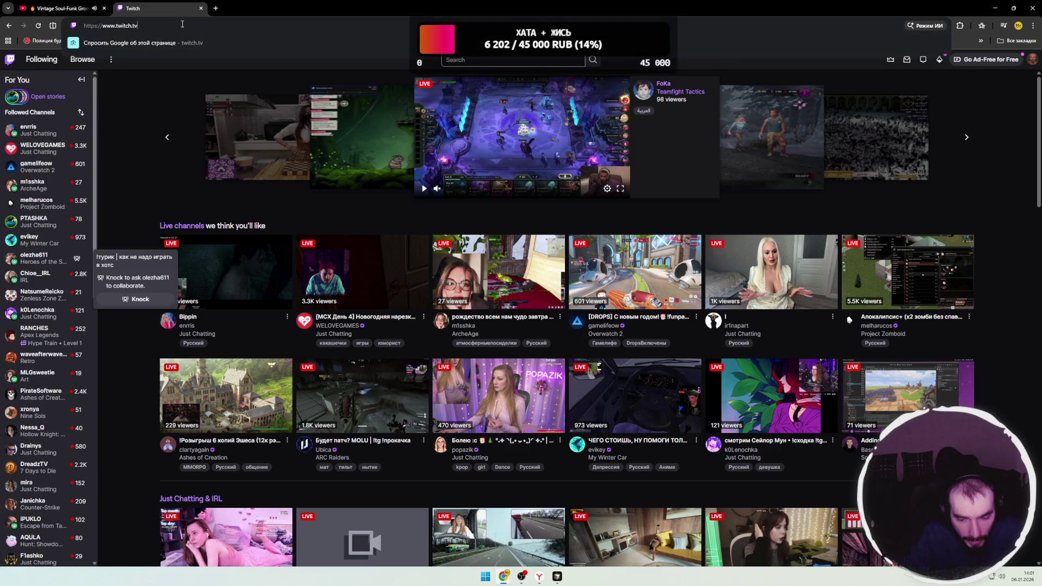
# - Go to twitch.tv/juice, dismiss the mute notice, and open the 'Косплей Яйца | Isirus ltg' broadcast
pyautogui.press('End')
pyautogui.write('tv/ju')
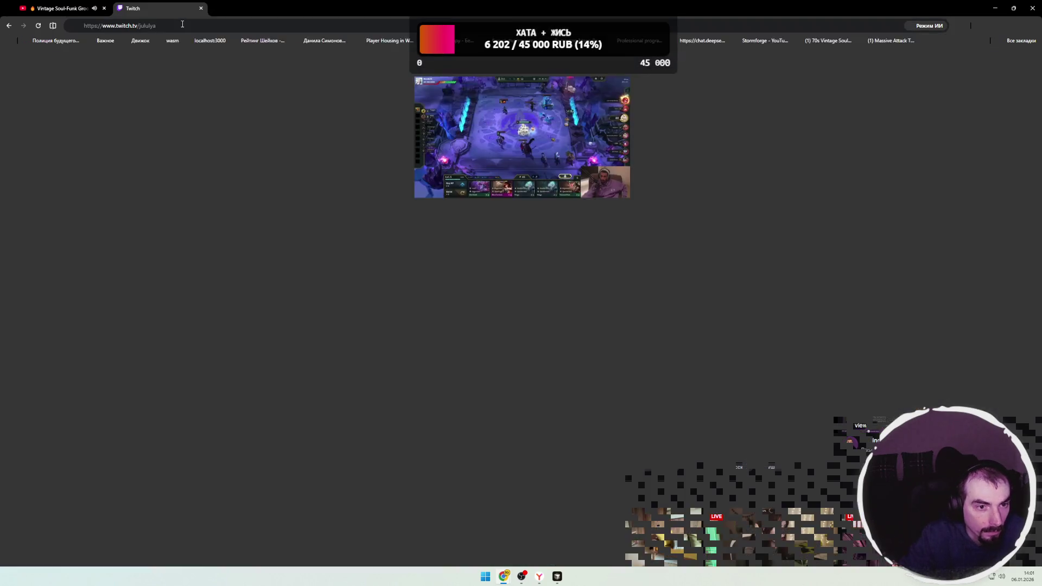
pyautogui.write('ice')
pyautogui.press('Return')
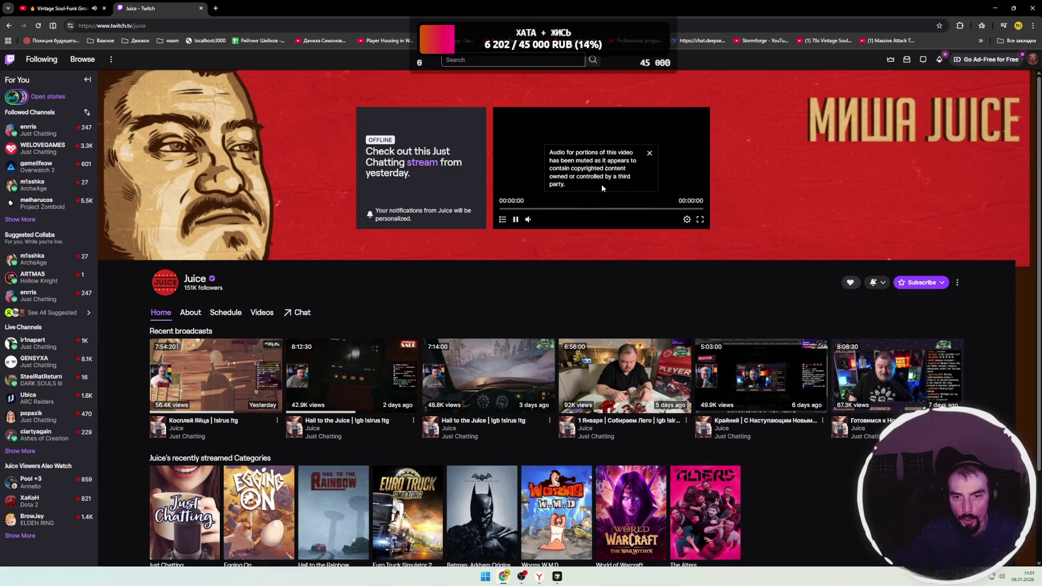
pyautogui.click(648, 157)
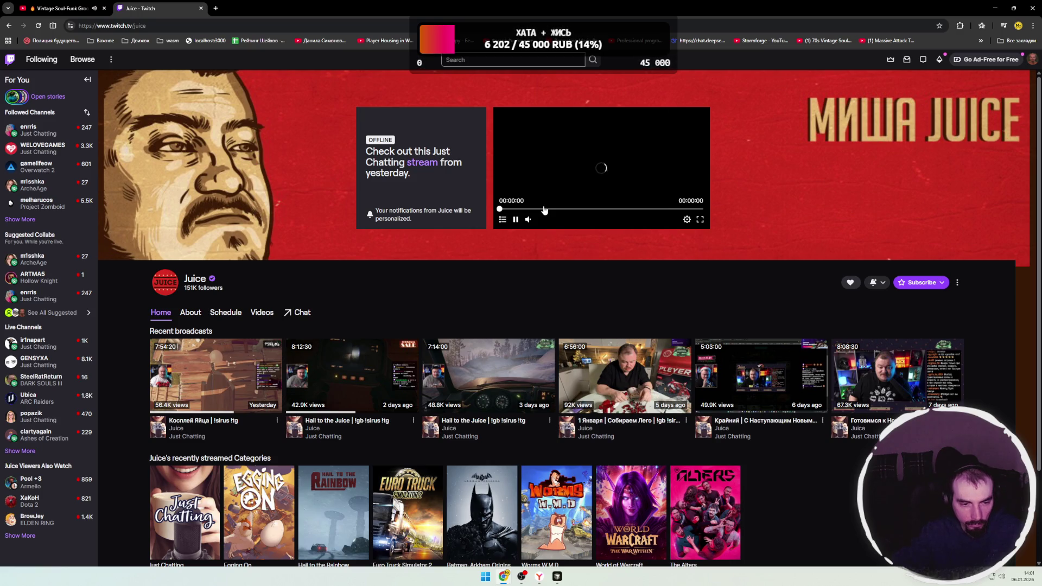
pyautogui.click(544, 210)
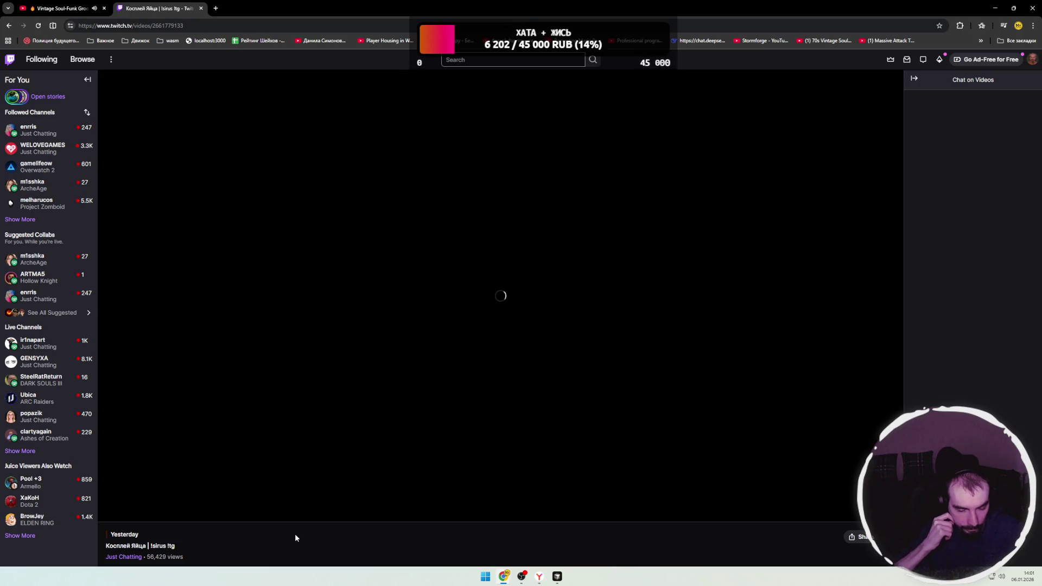
# - Open the live Hollow Knight stream from the Suggested Collabs sidebar
pyautogui.moveTo(149, 488)
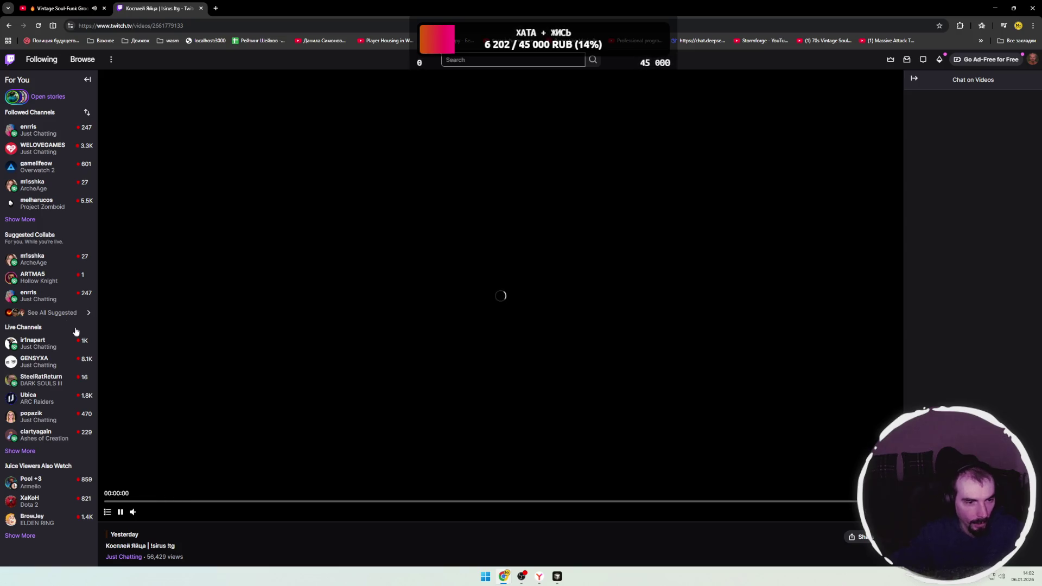
pyautogui.click(34, 277)
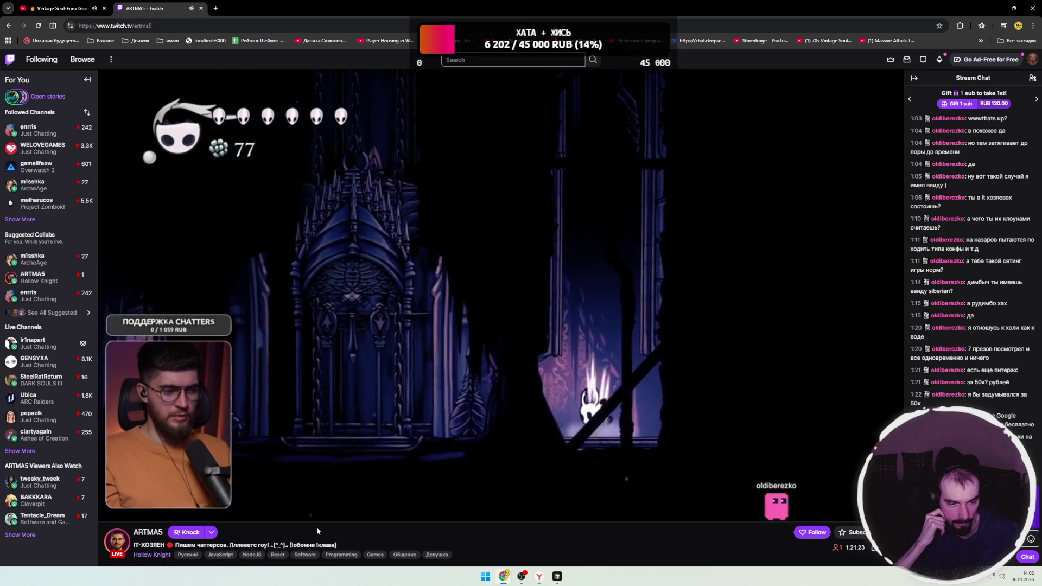
pyautogui.moveTo(166, 536); pyautogui.dragTo(134, 533)
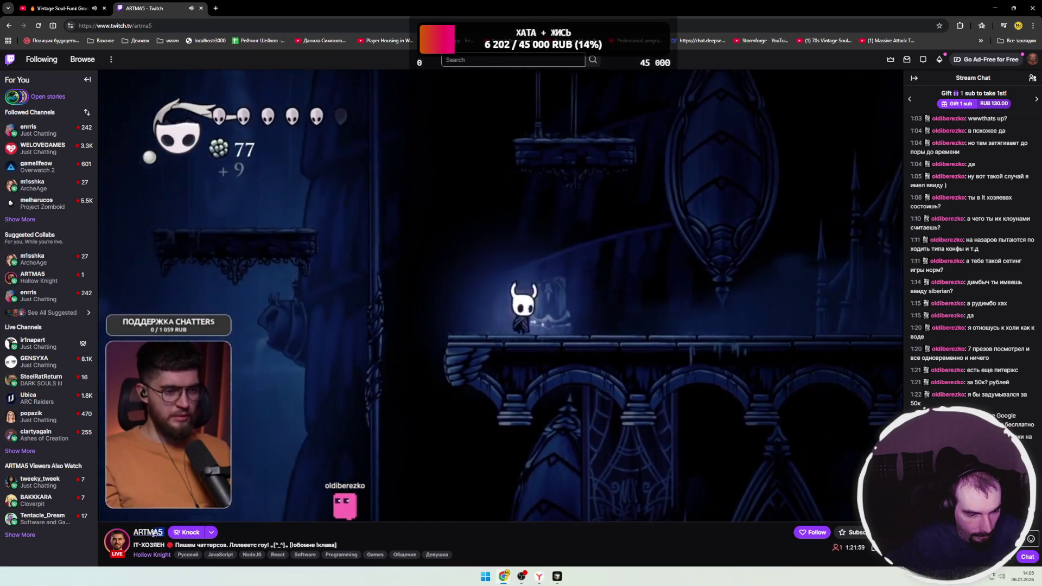
pyautogui.moveTo(49, 482)
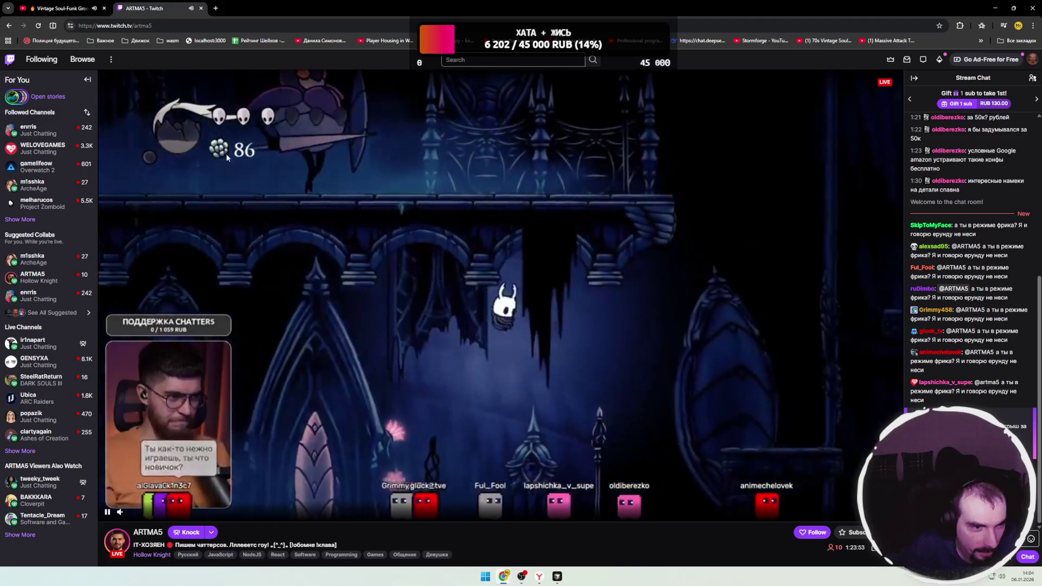
# - Close the Twitch tab, minimize Chrome, and switch to the Twitch Stream Manager window
pyautogui.click(200, 11)
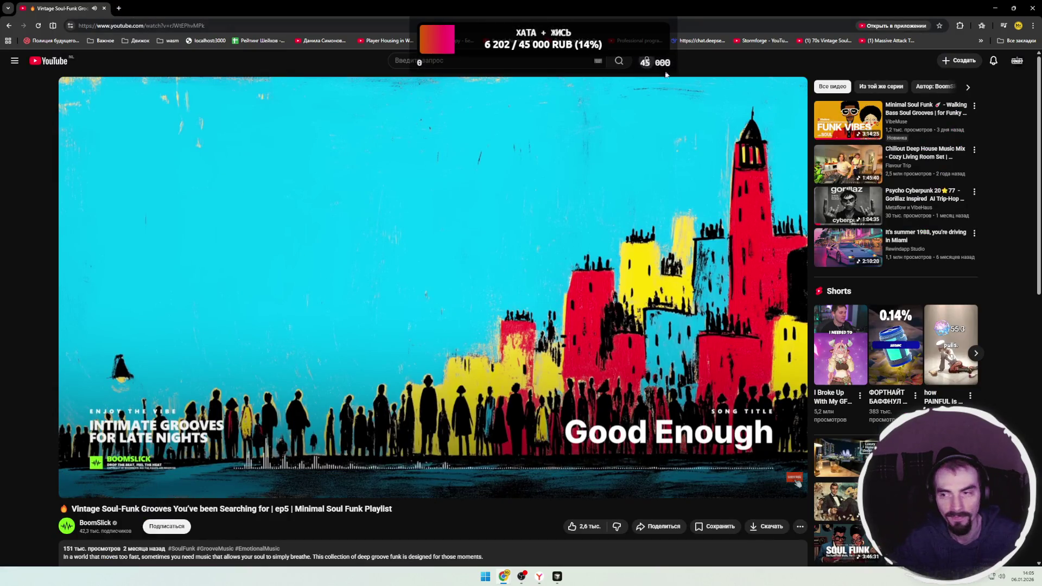
pyautogui.click(995, 8)
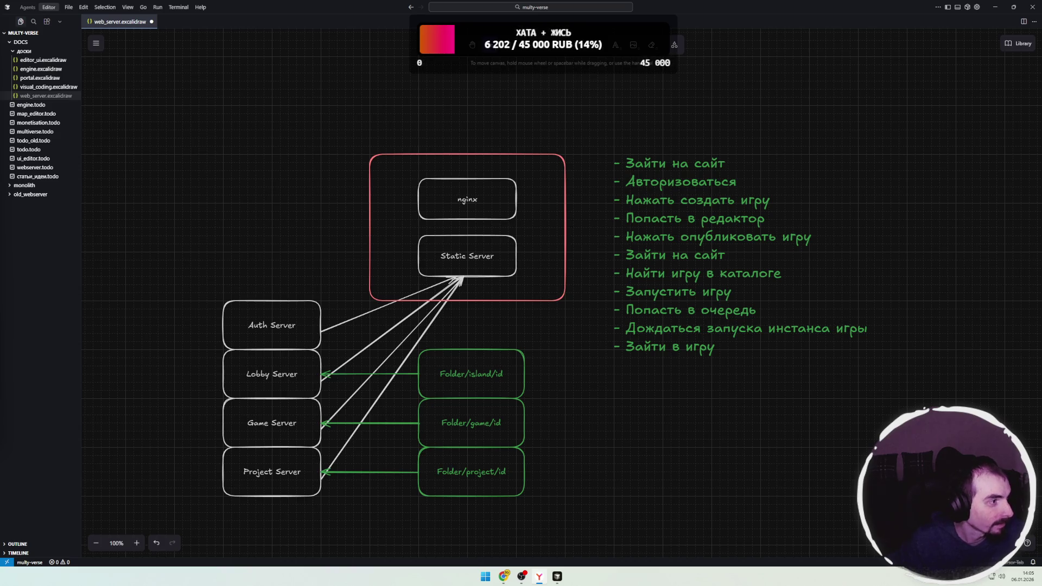
pyautogui.hotkey('alt', 'Tab')
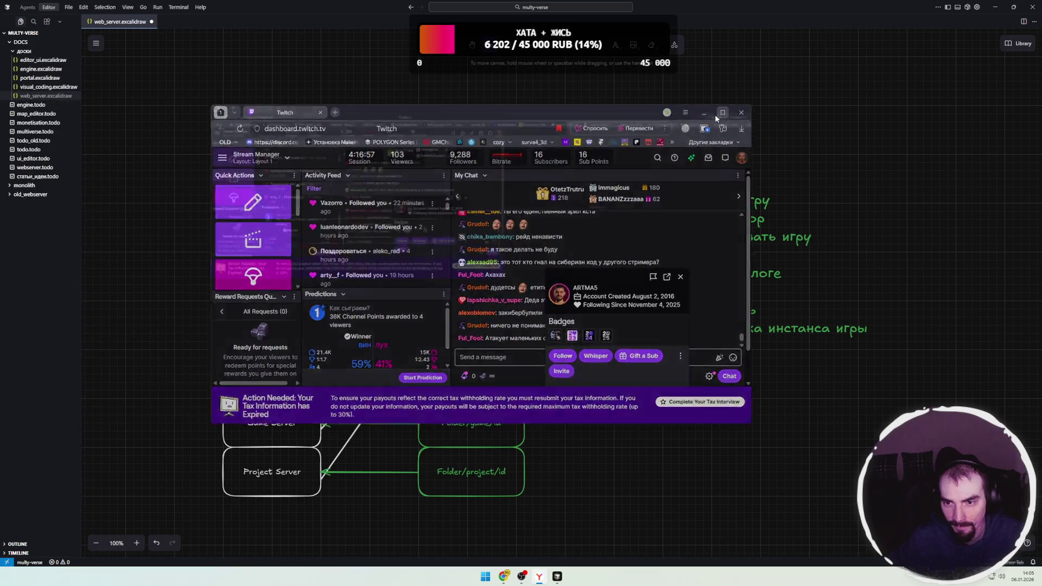
# - Try a /user lookup for the chatter in chat, then close the resulting card
pyautogui.click(717, 115)
pyautogui.click(521, 505)
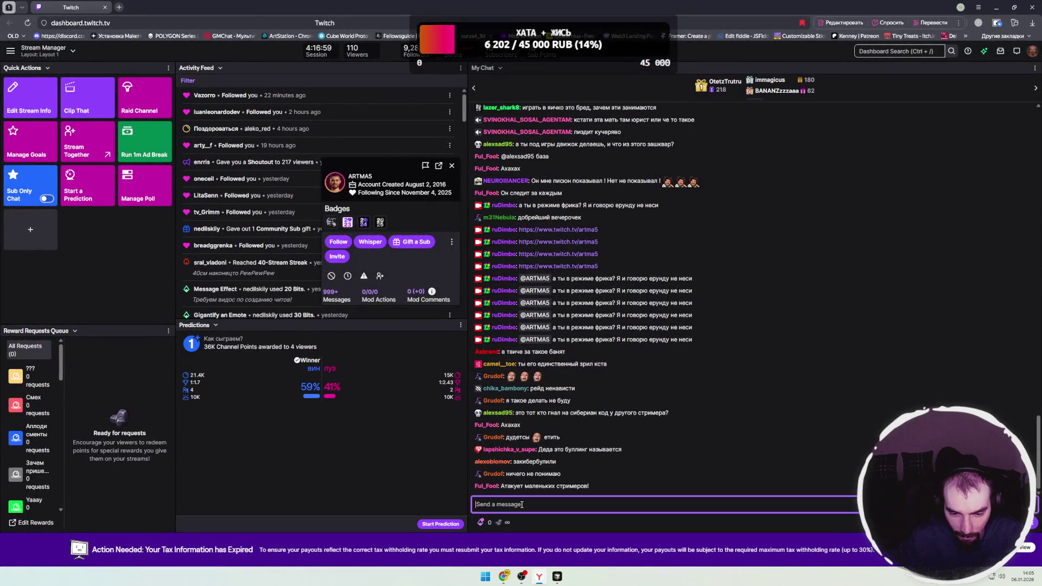
pyautogui.write('/user')
pyautogui.hotkey('ctrl', 'v')
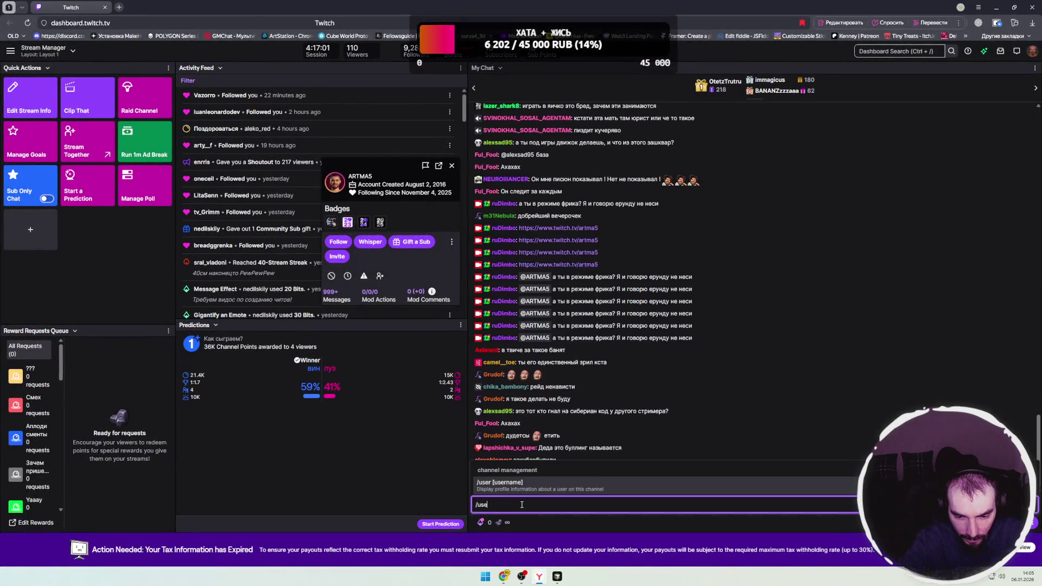
pyautogui.hotkey('shift', 'Up')
pyautogui.press('BackSpace')
pyautogui.press('Return')
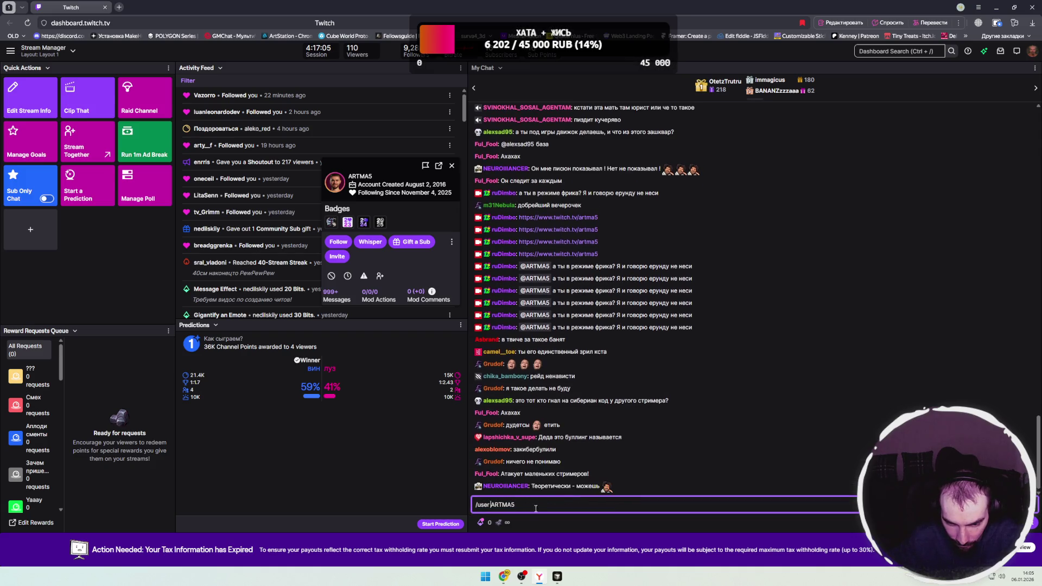
pyautogui.press('Escape')
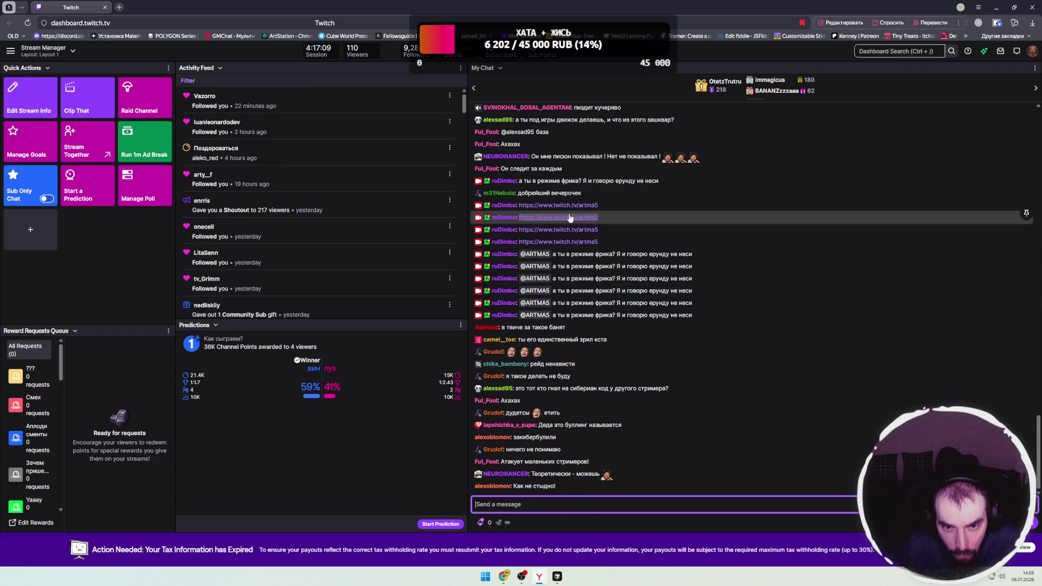
# - Resize the dashboard window back to maximized and reload Stream Manager
pyautogui.doubleClick(608, 12)
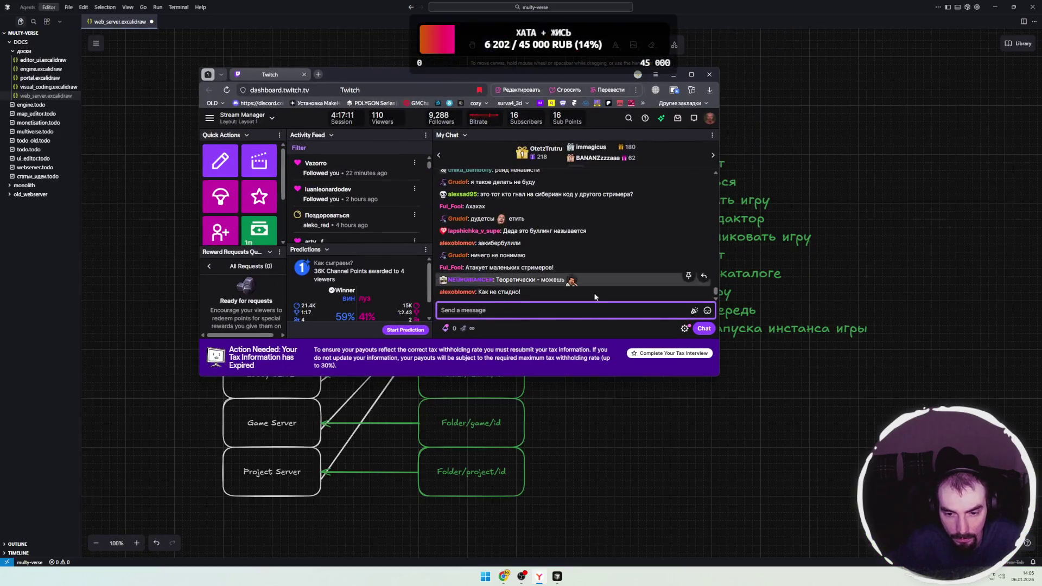
pyautogui.rightClick(539, 308)
pyautogui.press('Escape')
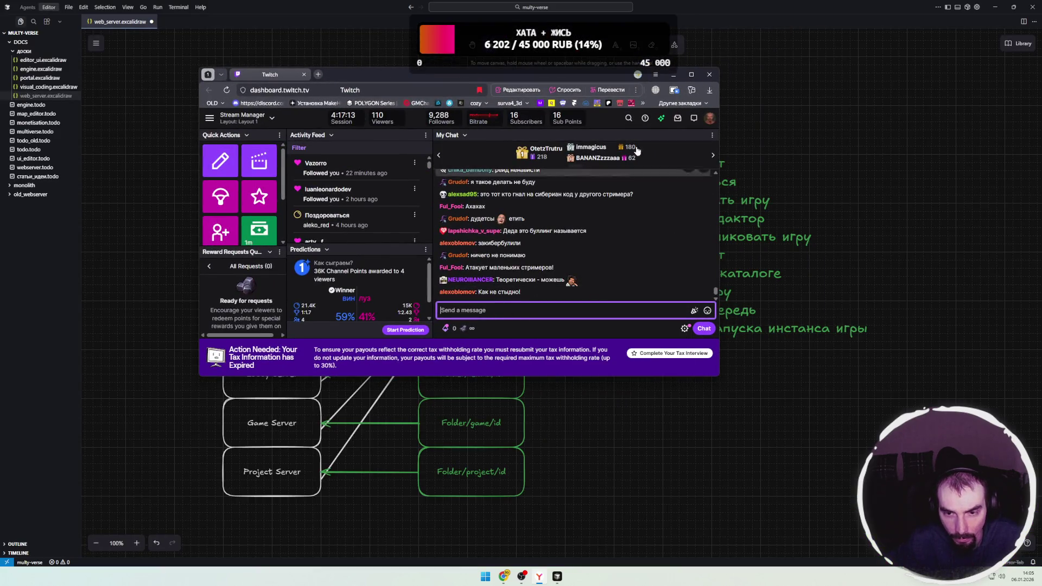
pyautogui.click(692, 75)
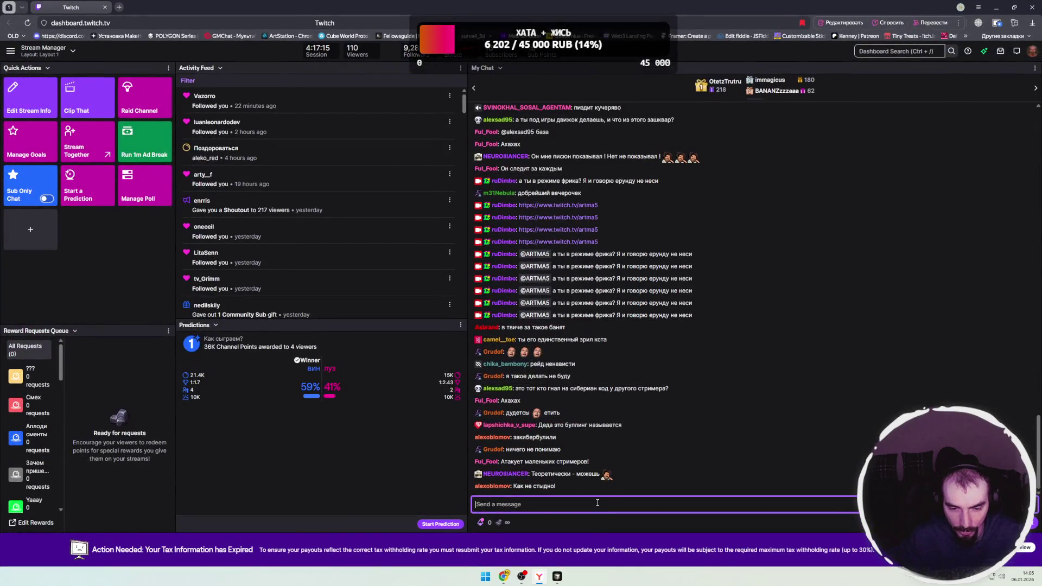
pyautogui.click(28, 23)
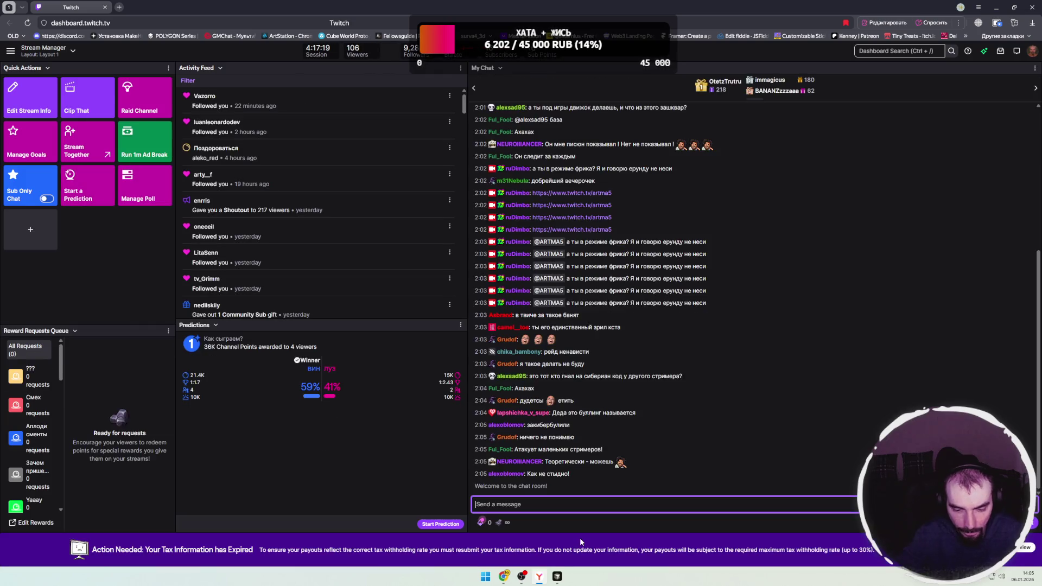
pyautogui.write('/')
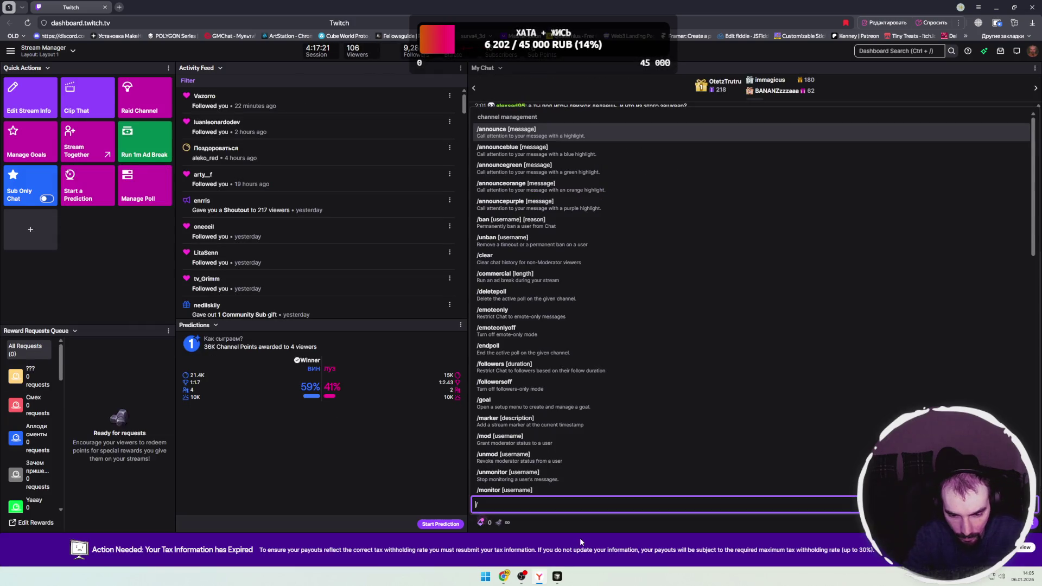
pyautogui.click(541, 512)
pyautogui.hotkey('ctrl', 'v')
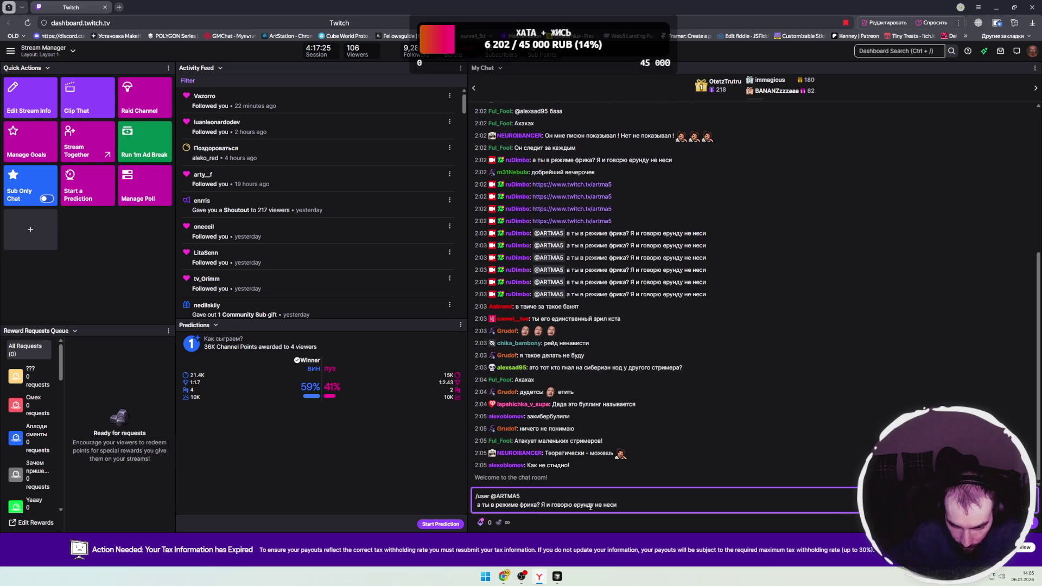
pyautogui.hotkey('ctrl', 'z')
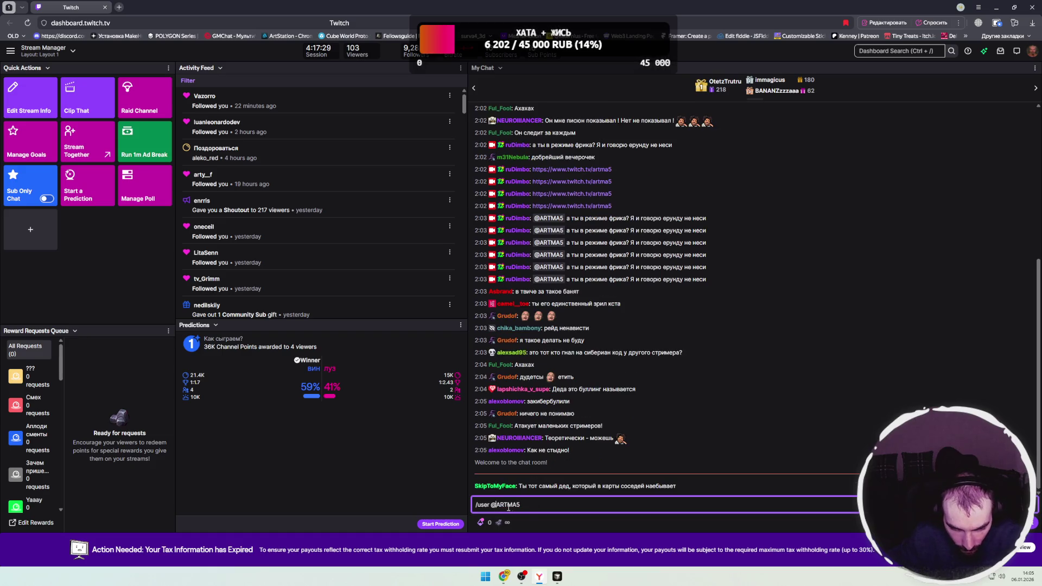
pyautogui.tripleClick(527, 508)
pyautogui.press('Return')
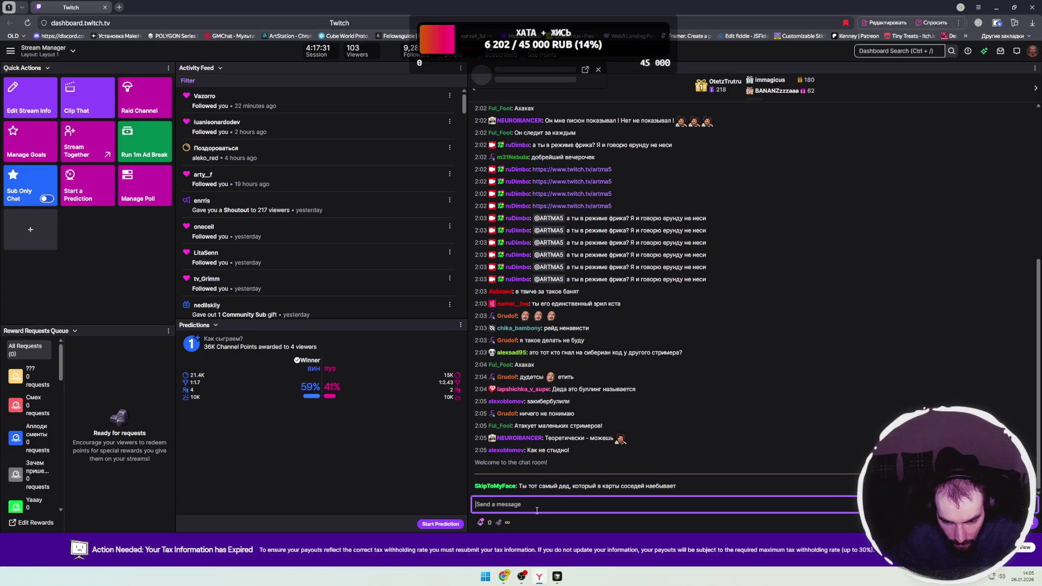
pyautogui.moveTo(619, 120); pyautogui.dragTo(640, 129)
# - Show the chatter's Messages history and select a couple of their messages
pyautogui.click(576, 253)
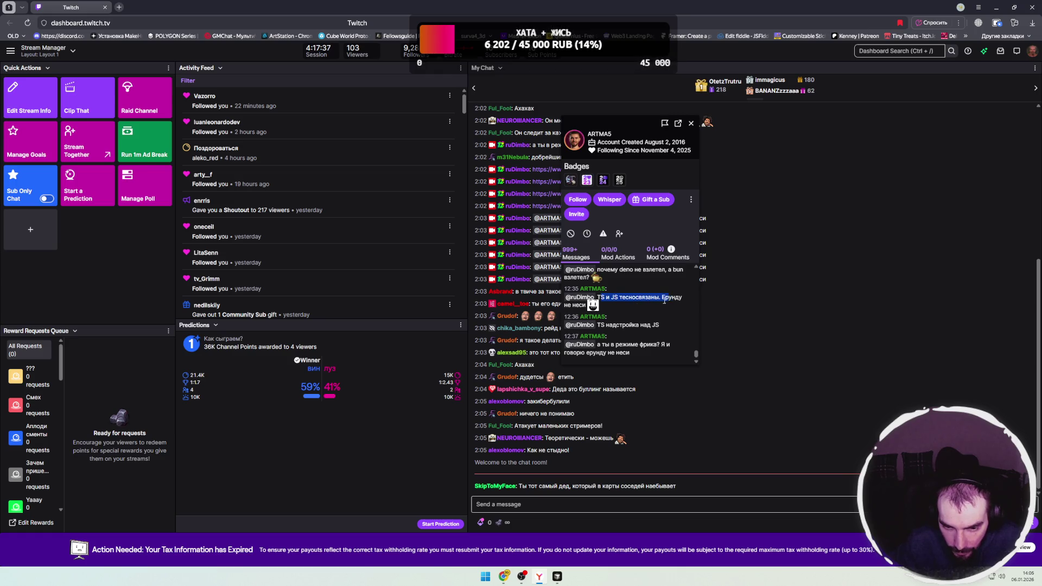
pyautogui.moveTo(596, 307); pyautogui.dragTo(617, 311)
pyautogui.click(599, 324)
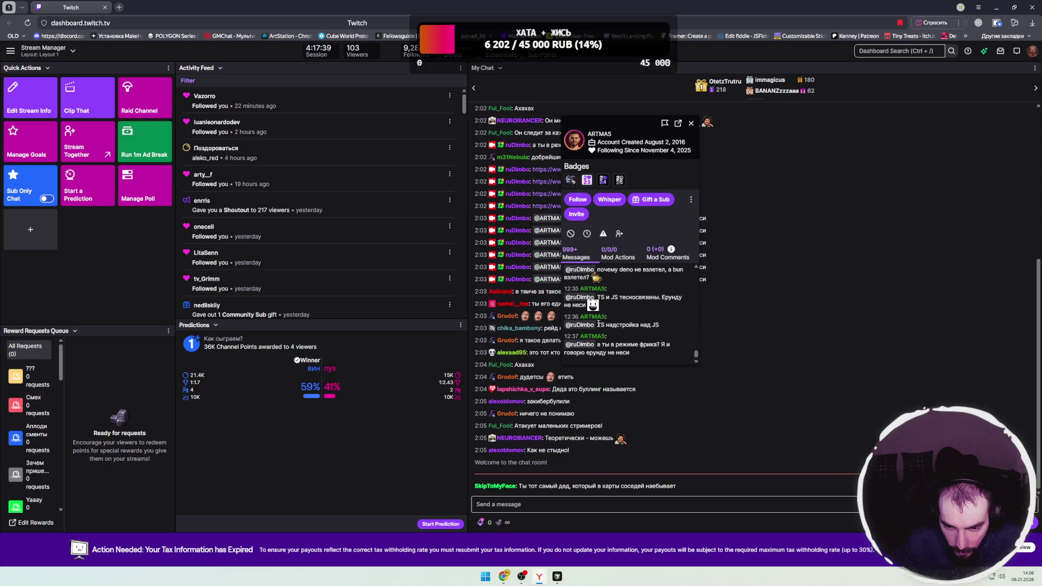
pyautogui.moveTo(599, 345)
pyautogui.mouseDown()
pyautogui.moveTo(672, 345)
pyautogui.moveTo(619, 354)
pyautogui.moveTo(631, 357)
pyautogui.mouseUp()
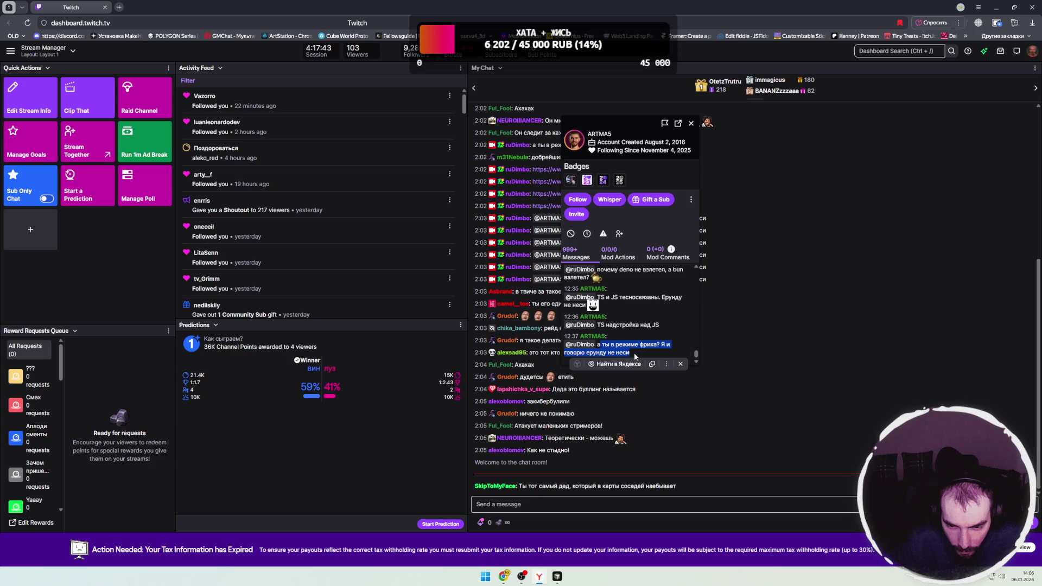
pyautogui.click(643, 351)
# - Scroll back through the chatter's older messages, then close the user card
pyautogui.scroll(2, 642, 333)
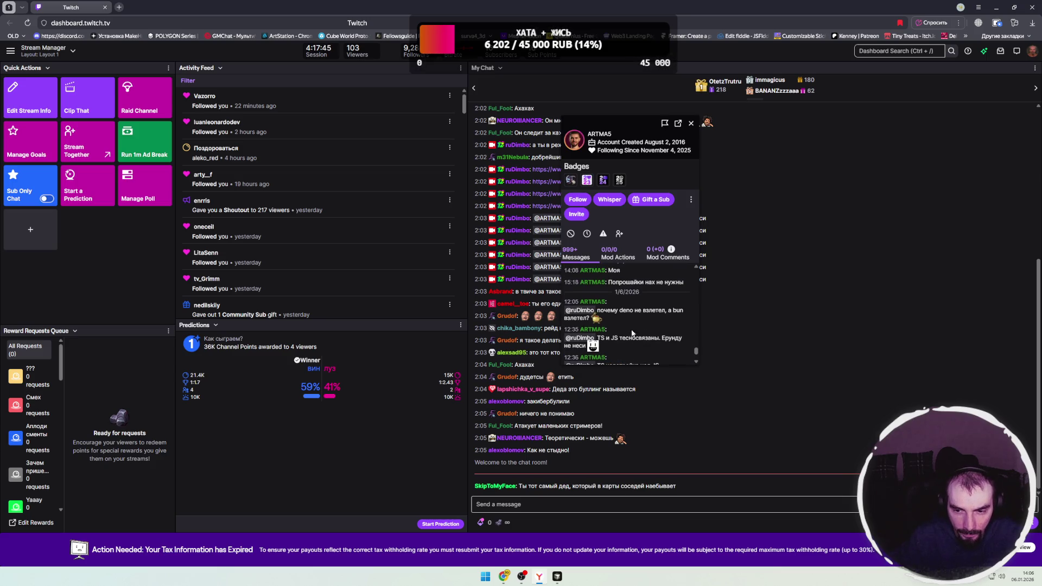
pyautogui.scroll(3, 619, 324)
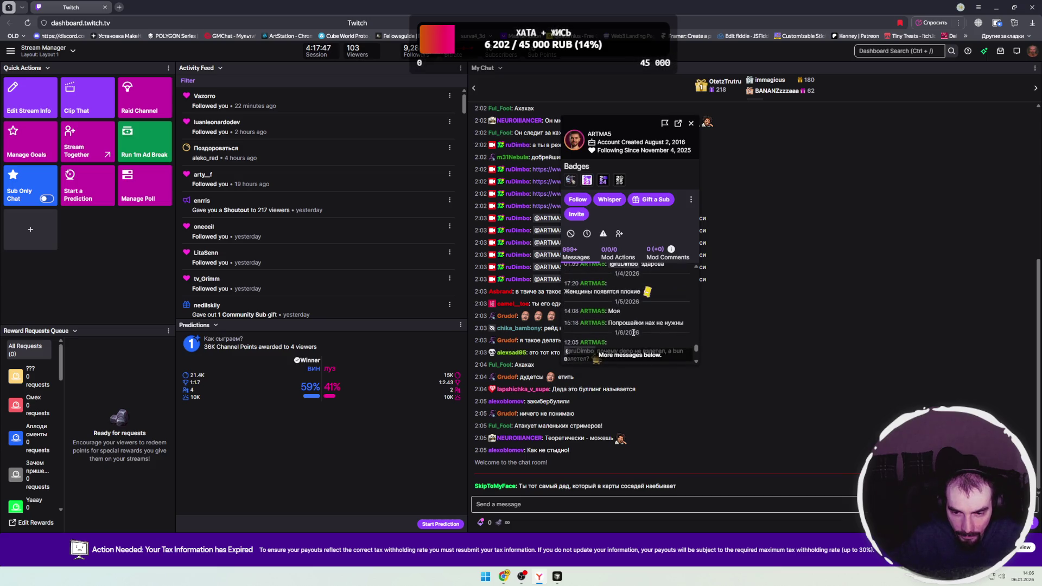
pyautogui.scroll(1, 629, 331)
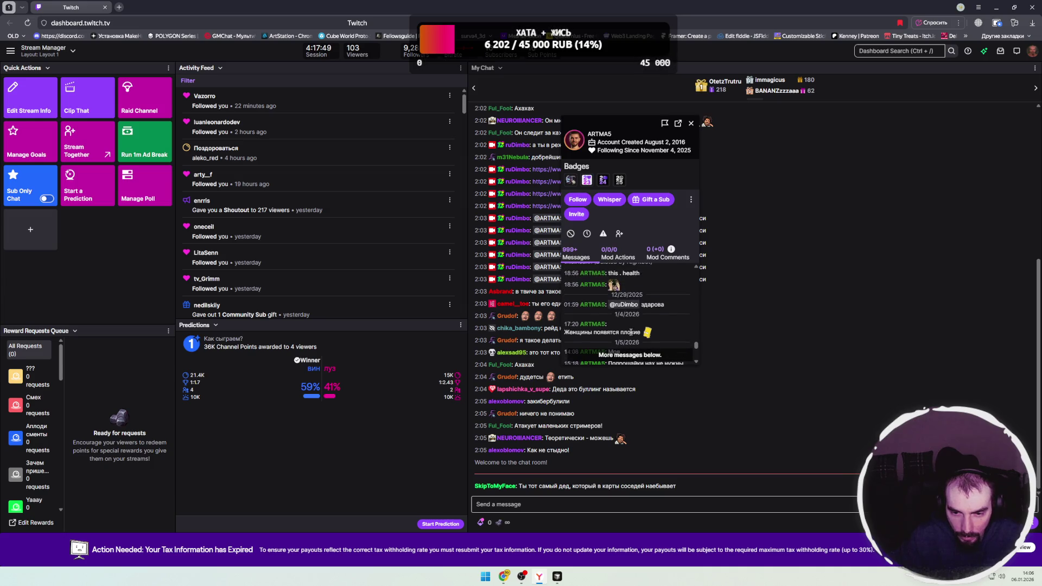
pyautogui.scroll(2, 641, 332)
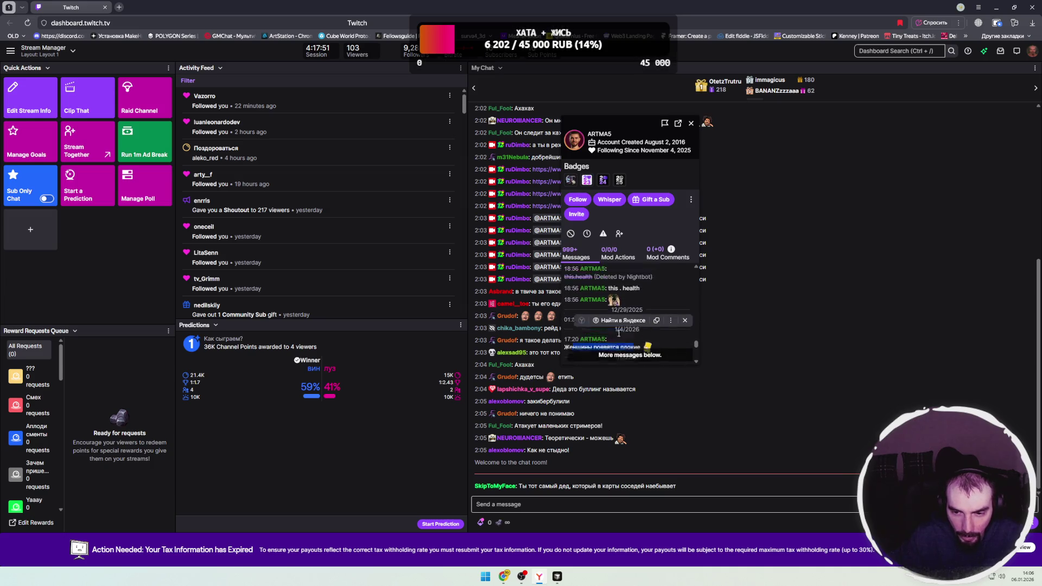
pyautogui.scroll(2, 641, 330)
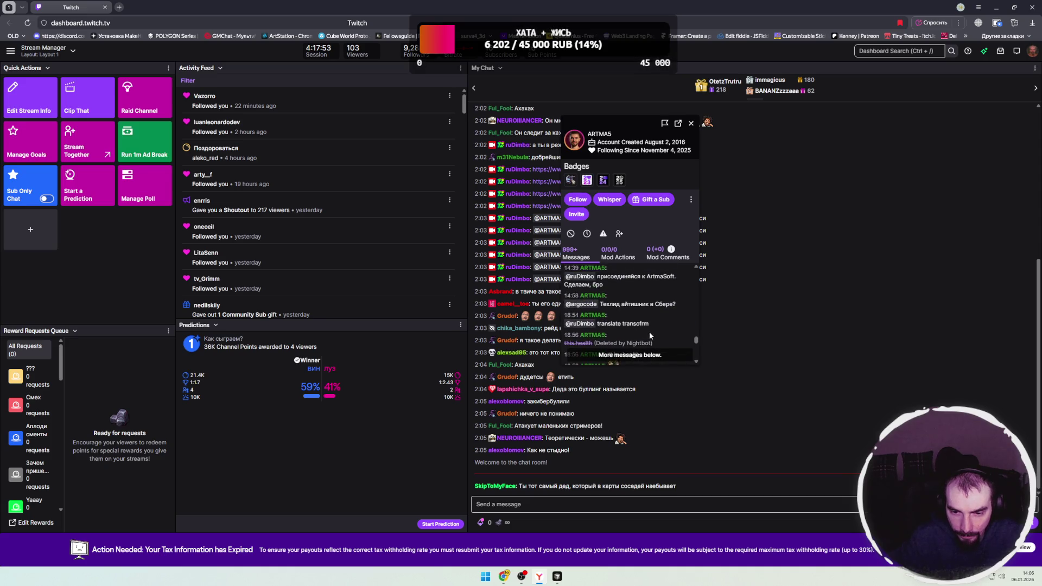
pyautogui.scroll(2, 633, 331)
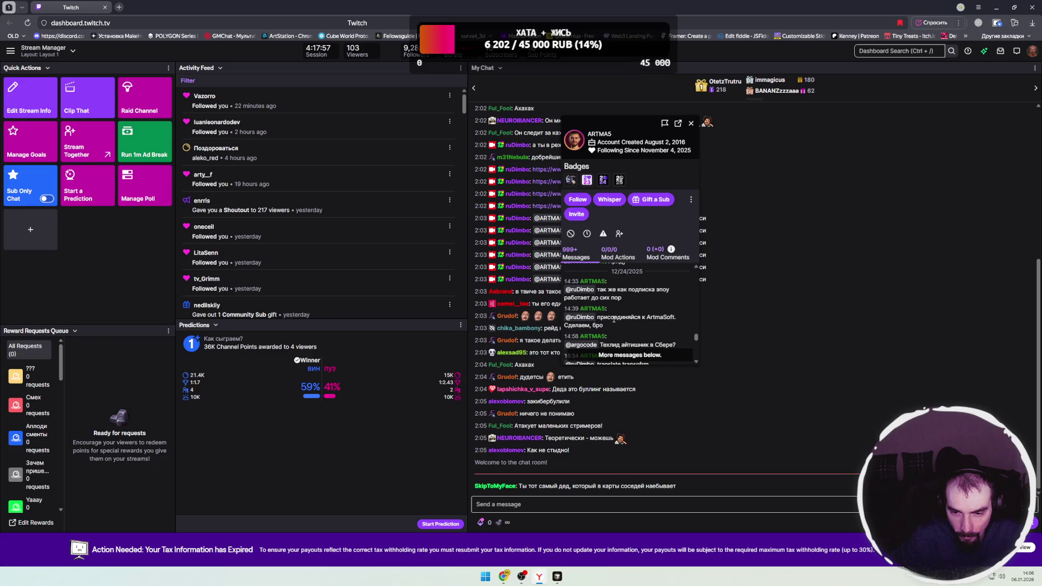
pyautogui.scroll(2, 625, 331)
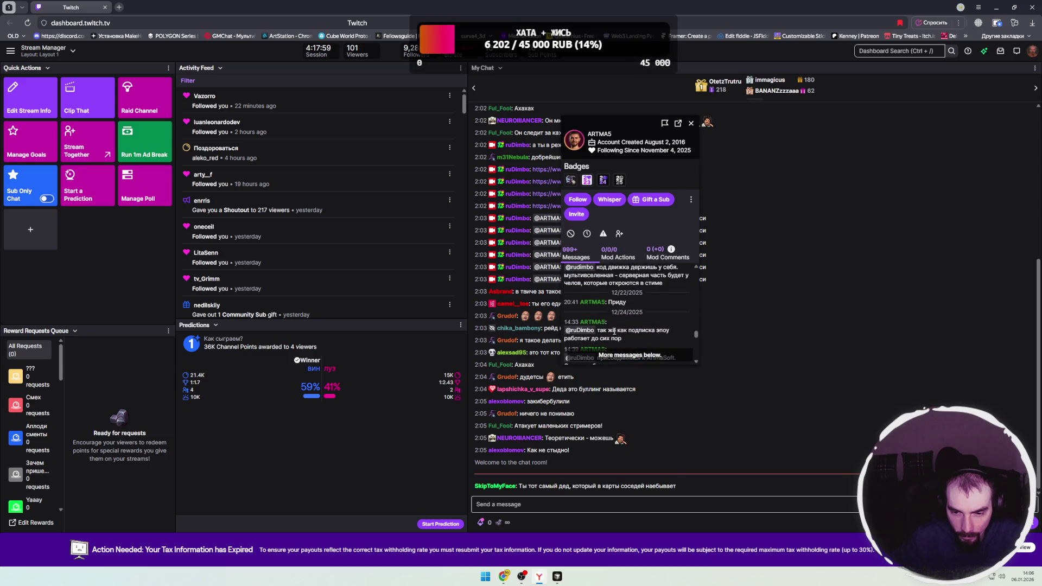
pyautogui.scroll(2, 613, 337)
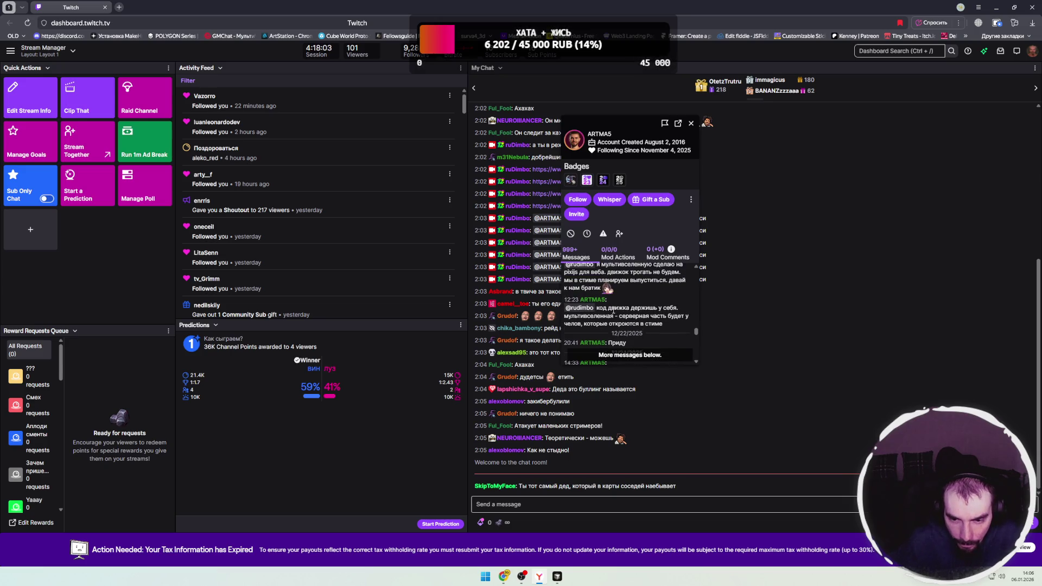
pyautogui.moveTo(603, 308)
pyautogui.mouseDown()
pyautogui.moveTo(673, 308)
pyautogui.moveTo(594, 317)
pyautogui.moveTo(686, 317)
pyautogui.moveTo(593, 324)
pyautogui.moveTo(700, 336)
pyautogui.mouseUp()
pyautogui.click(654, 324)
pyautogui.scroll(3, 654, 324)
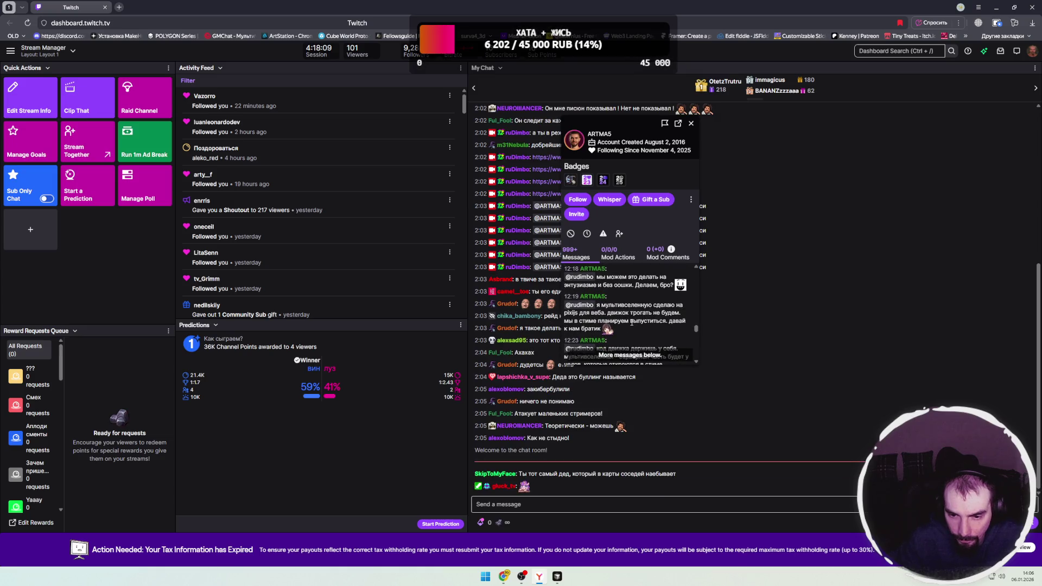
pyautogui.moveTo(610, 306)
pyautogui.mouseDown()
pyautogui.moveTo(592, 313)
pyautogui.moveTo(665, 313)
pyautogui.moveTo(571, 321)
pyautogui.moveTo(676, 322)
pyautogui.moveTo(600, 329)
pyautogui.mouseUp()
pyautogui.scroll(-5, 624, 333)
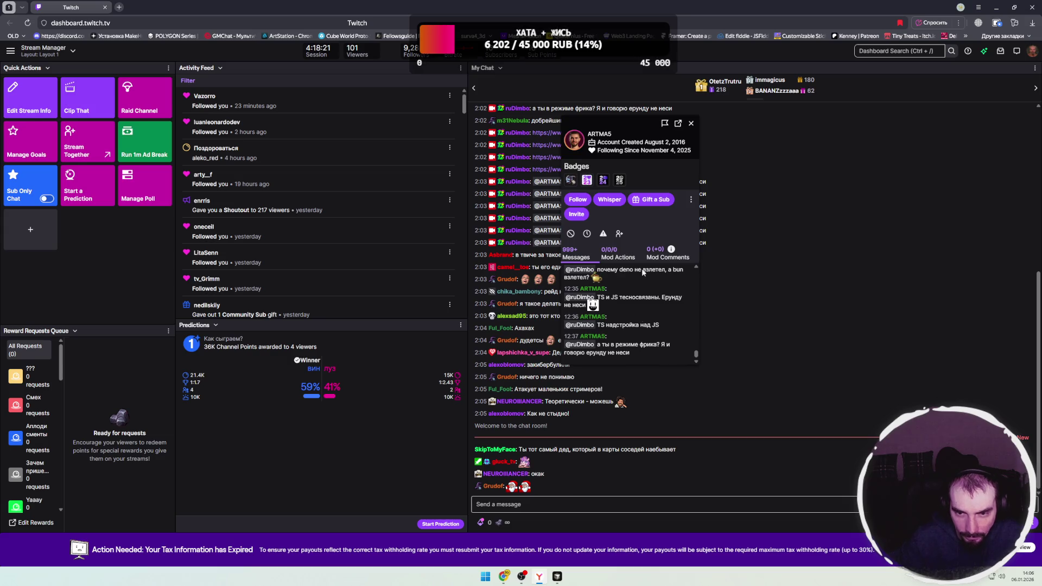
pyautogui.click(692, 124)
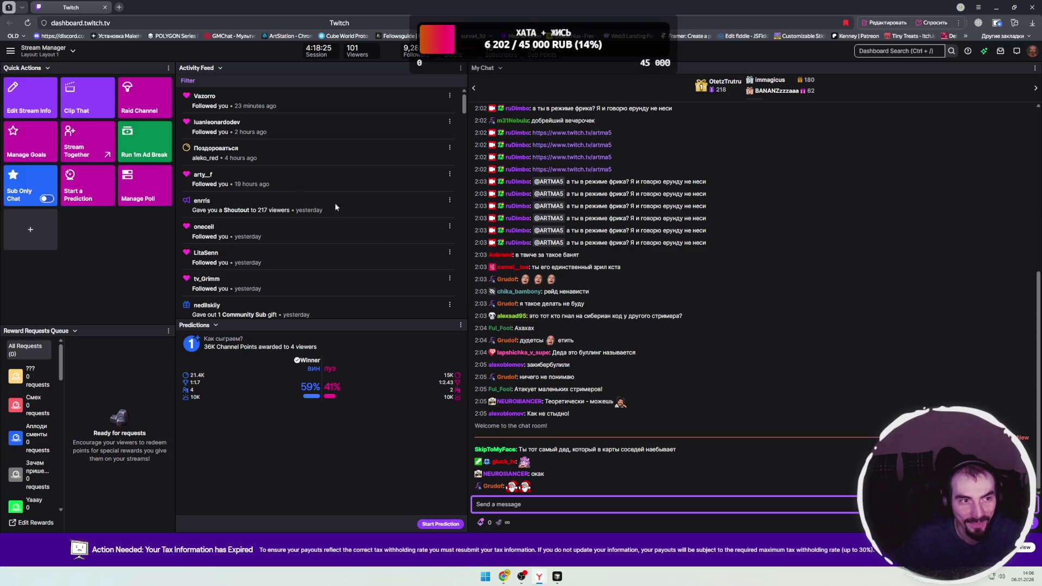
# - Drag the browser window off the left screen edge to reveal the Cursor diagram
pyautogui.moveTo(221, 9); pyautogui.dragTo(0, 5)
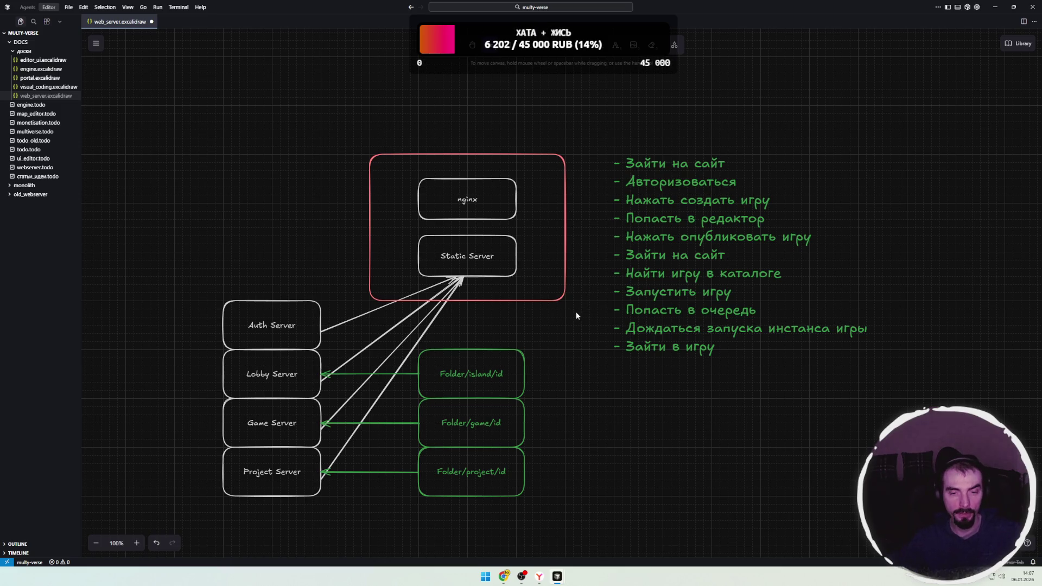
# - Shift the red nginx/Static Server frame and its inner boxes left
pyautogui.moveTo(577, 318); pyautogui.dragTo(600, 317)
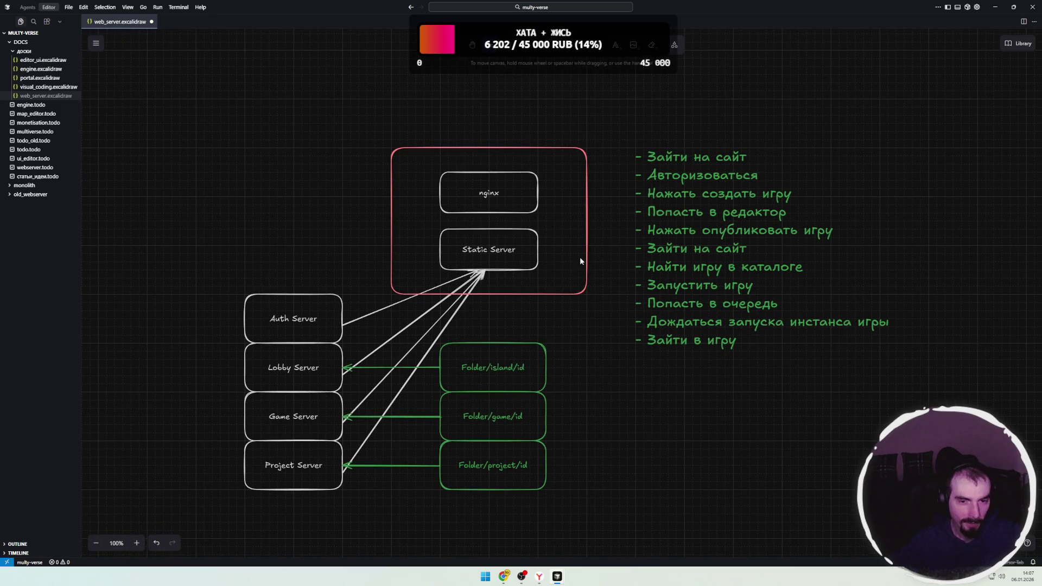
pyautogui.moveTo(607, 126)
pyautogui.mouseDown()
pyautogui.moveTo(536, 200)
pyautogui.moveTo(363, 321)
pyautogui.mouseUp()
pyautogui.moveTo(414, 238); pyautogui.dragTo(366, 237)
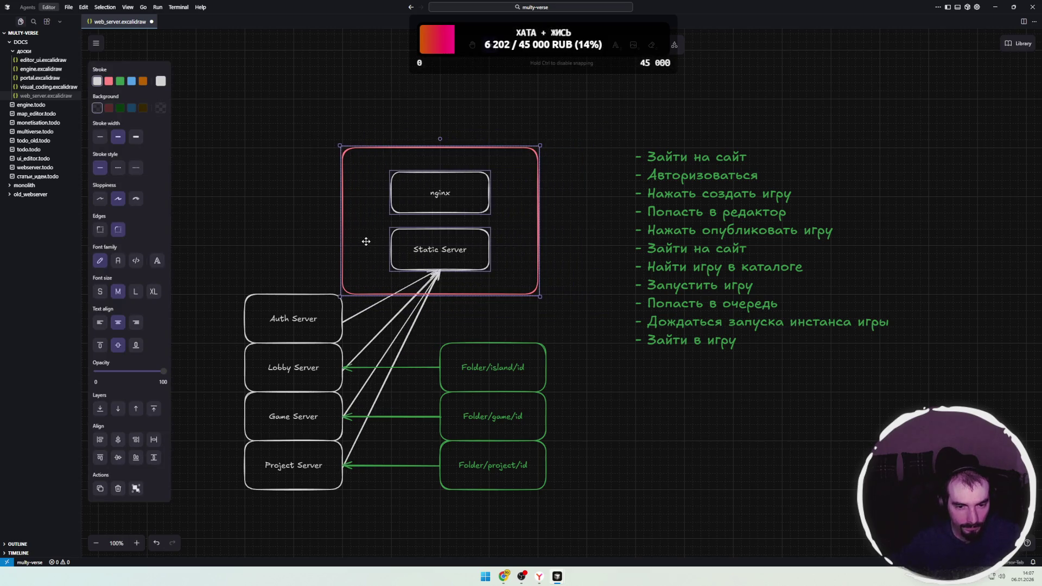
pyautogui.click(574, 244)
# - Move the three green Folder boxes left, close to the Lobby, Game and Project servers
pyautogui.moveTo(587, 315); pyautogui.dragTo(415, 518)
pyautogui.moveTo(493, 422); pyautogui.dragTo(444, 422)
pyautogui.click(542, 438)
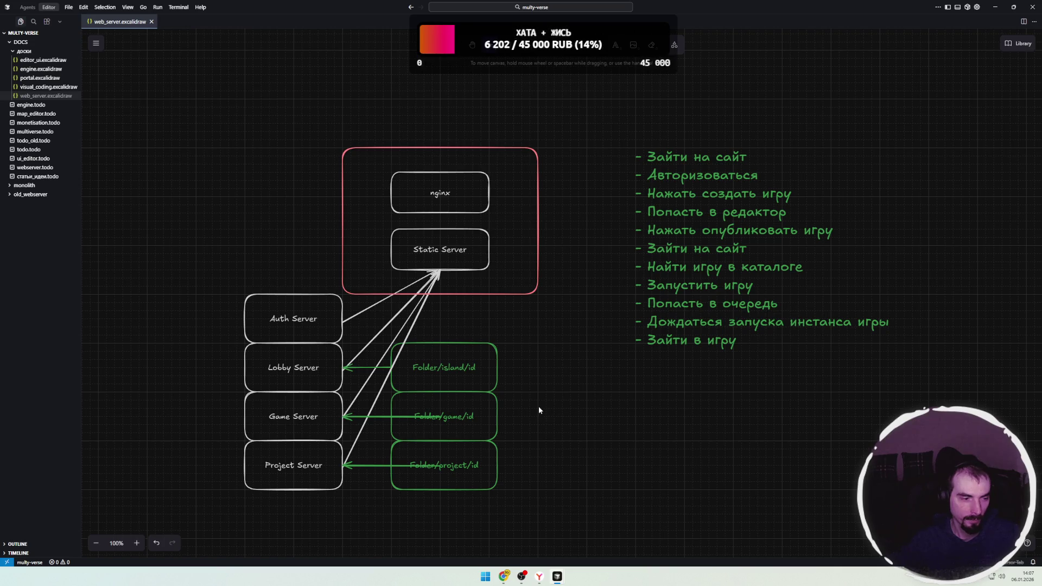
pyautogui.hscroll(-1, 567, 383)
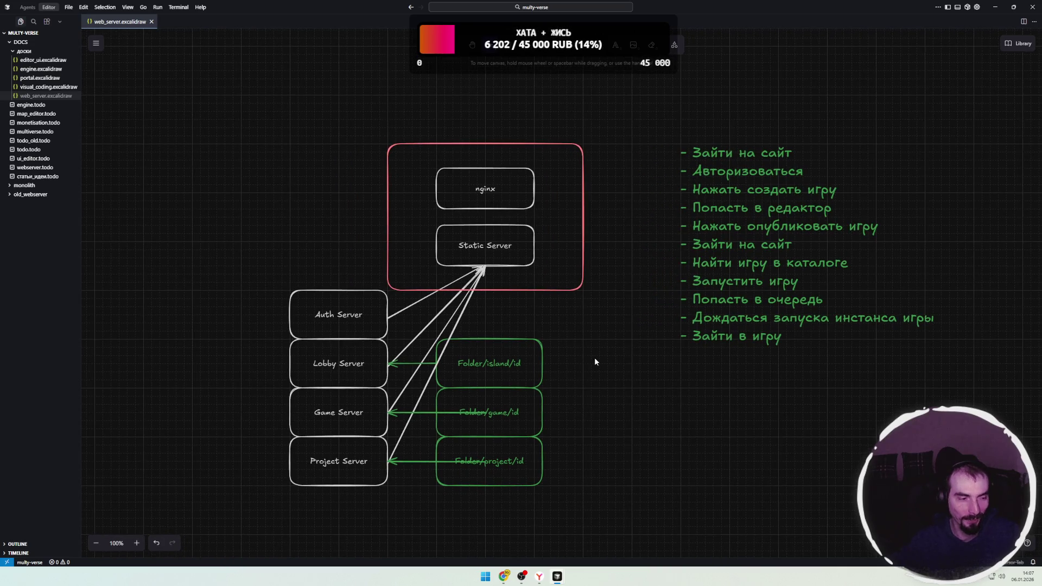
pyautogui.hscroll(-1, 593, 357)
pyautogui.scroll(1, 593, 357)
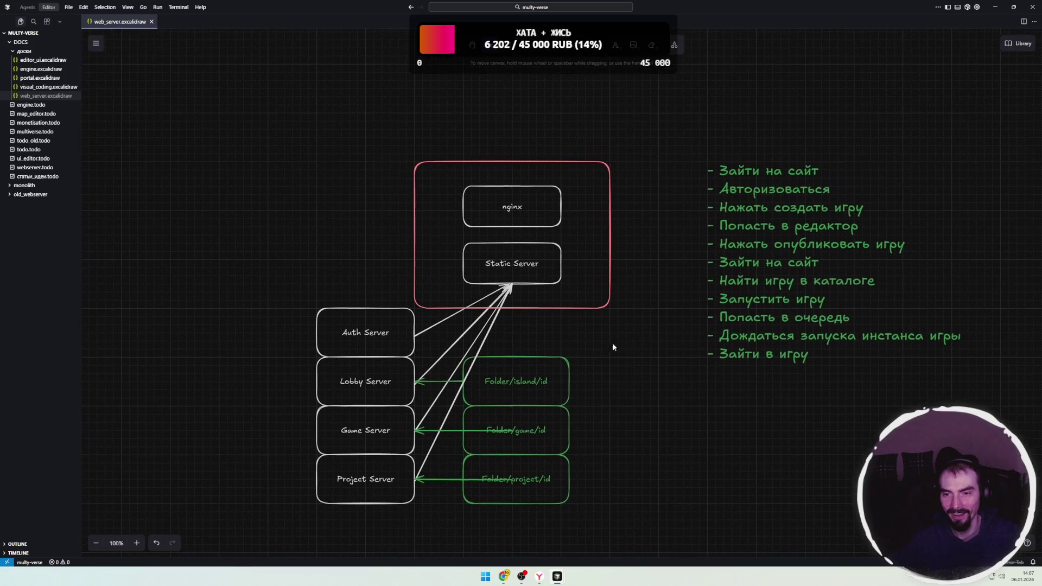
pyautogui.hscroll(1, 708, 259)
# - Move the green eleven-step list left
pyautogui.moveTo(661, 117); pyautogui.dragTo(919, 391)
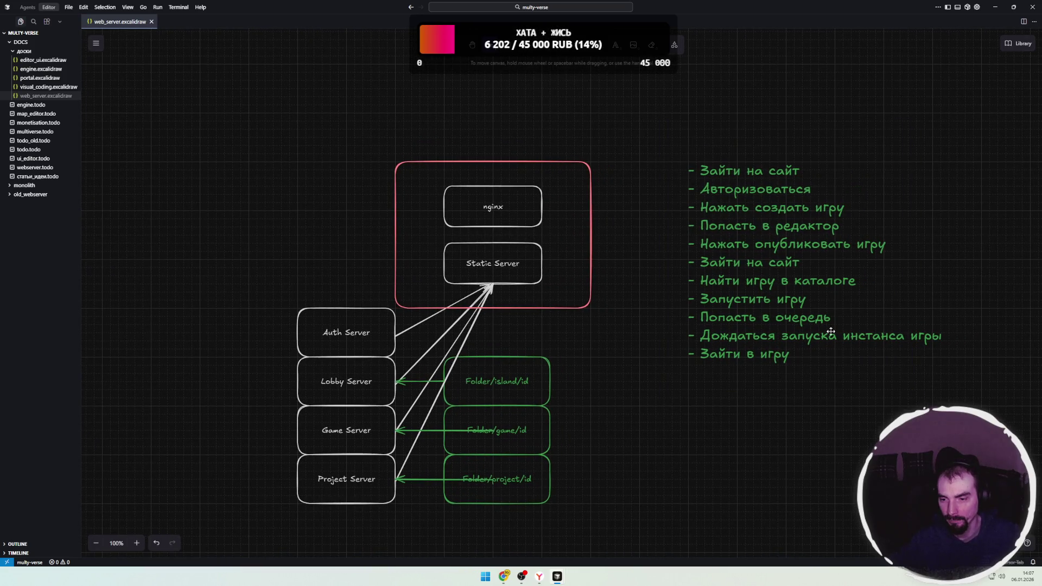
pyautogui.click(741, 277)
pyautogui.moveTo(742, 277); pyautogui.dragTo(693, 277)
pyautogui.click(627, 299)
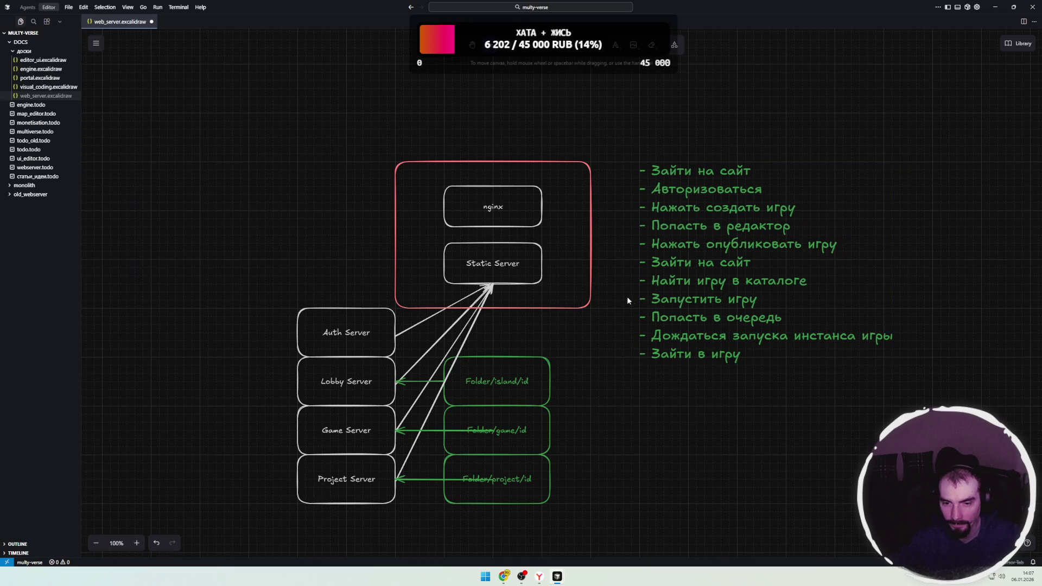
pyautogui.hscroll(-1, 619, 345)
pyautogui.scroll(-1, 619, 345)
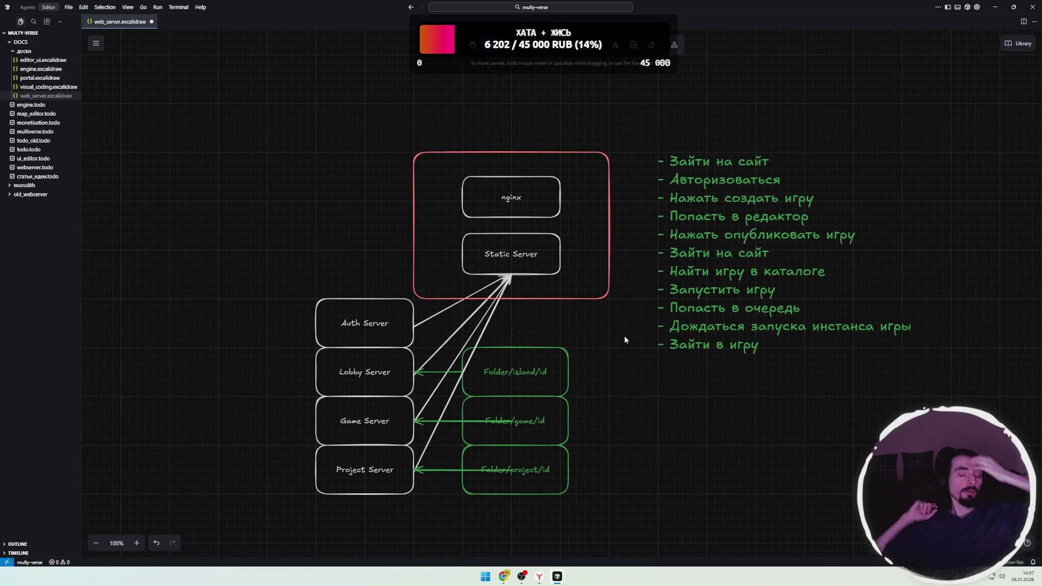
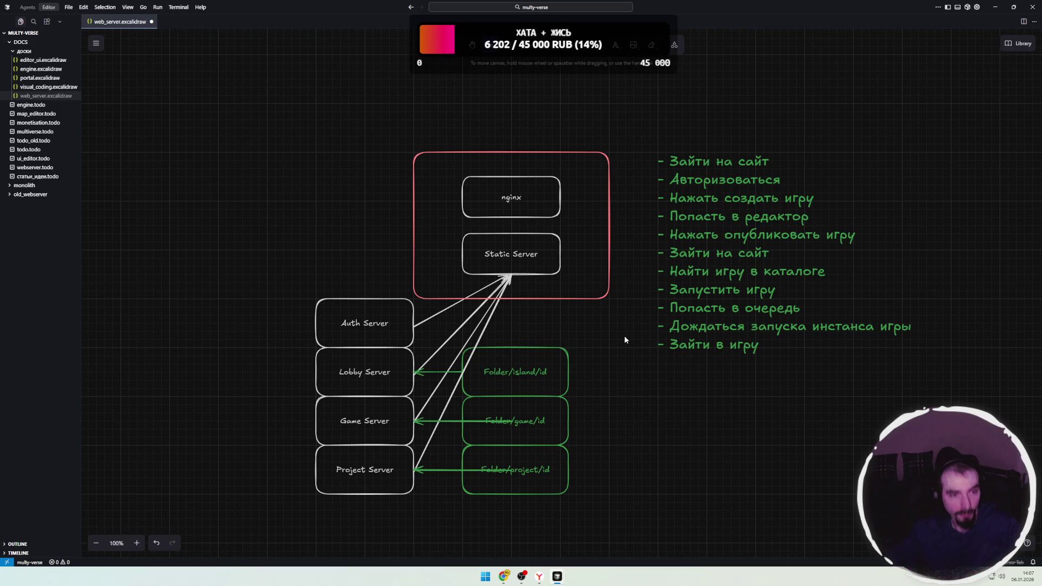
# - Pull the Folder/game/id and Folder/project/id green arrows' ends back to their boxes' left edges
pyautogui.hotkey('ctrl', 'a')
pyautogui.press('Escape')
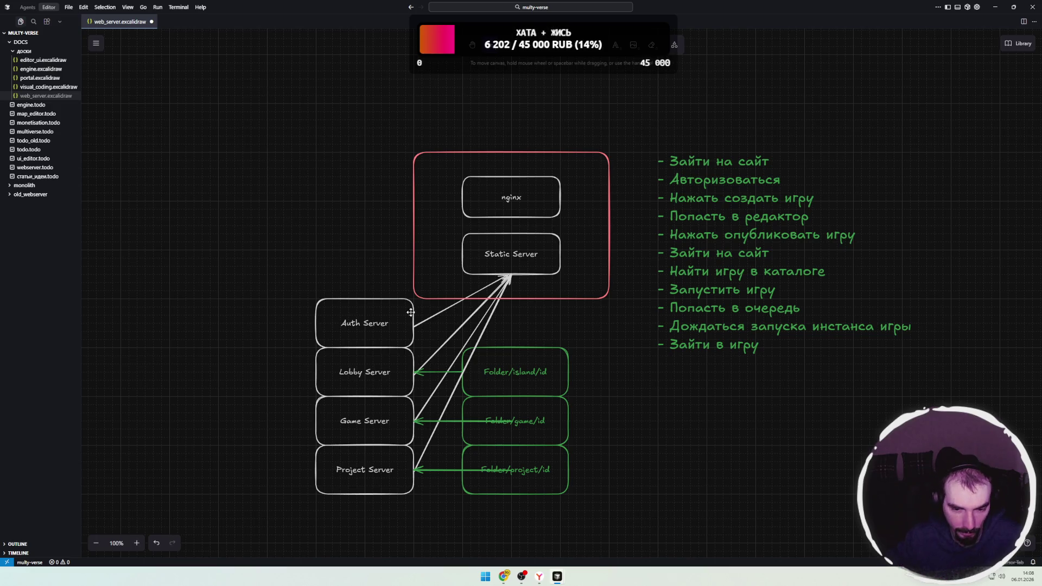
pyautogui.click(473, 421)
pyautogui.moveTo(513, 422); pyautogui.dragTo(462, 422)
pyautogui.click(474, 472)
pyautogui.moveTo(513, 472); pyautogui.dragTo(462, 470)
pyautogui.click(295, 430)
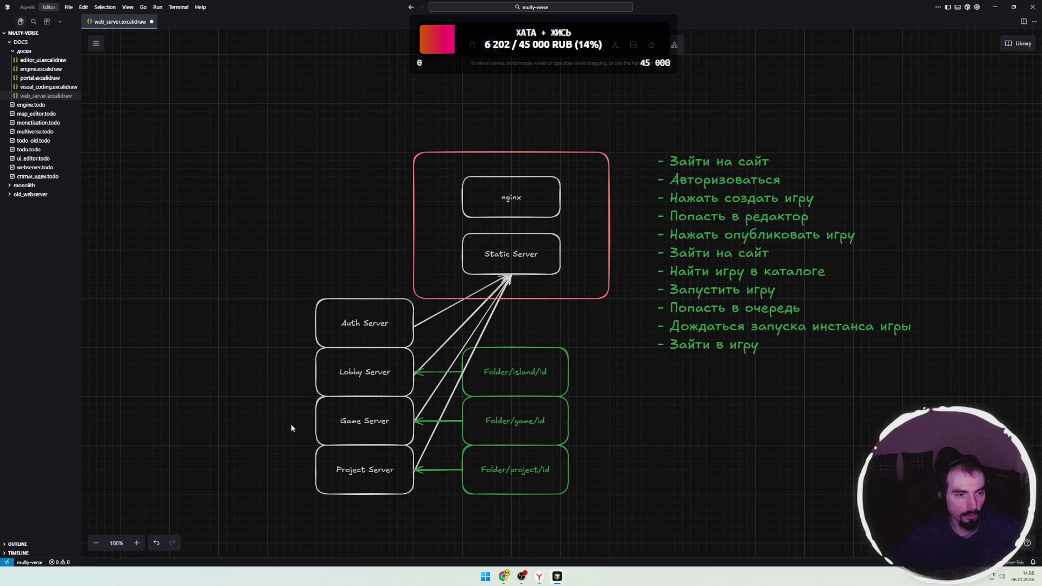
# - In the v_4_0_1 window, close inputs.js and reopen the recent multy-verse workspace
pyautogui.moveTo(554, 573)
pyautogui.click(569, 527)
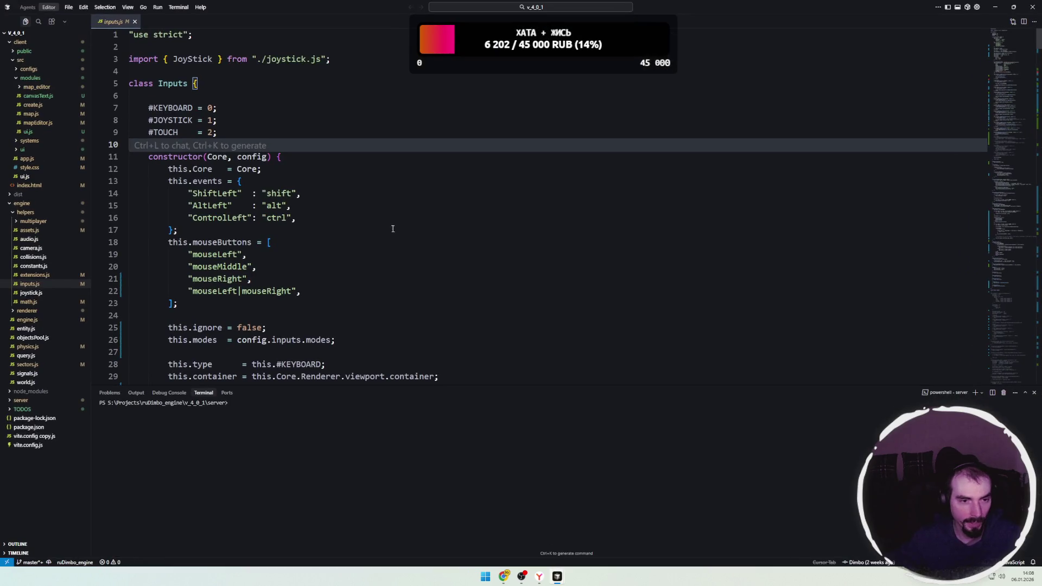
pyautogui.click(135, 21)
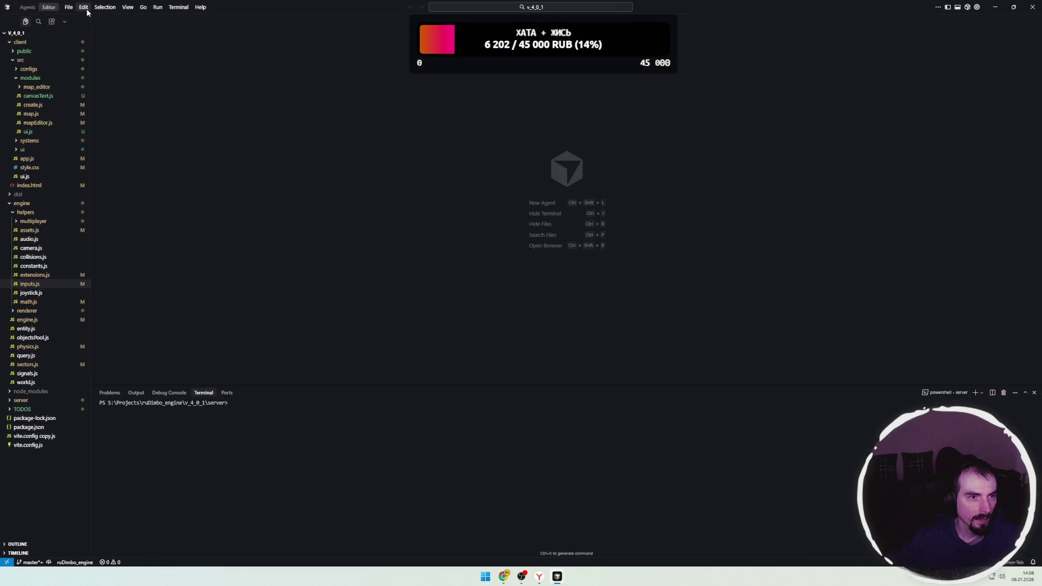
pyautogui.click(69, 7)
pyautogui.moveTo(95, 86)
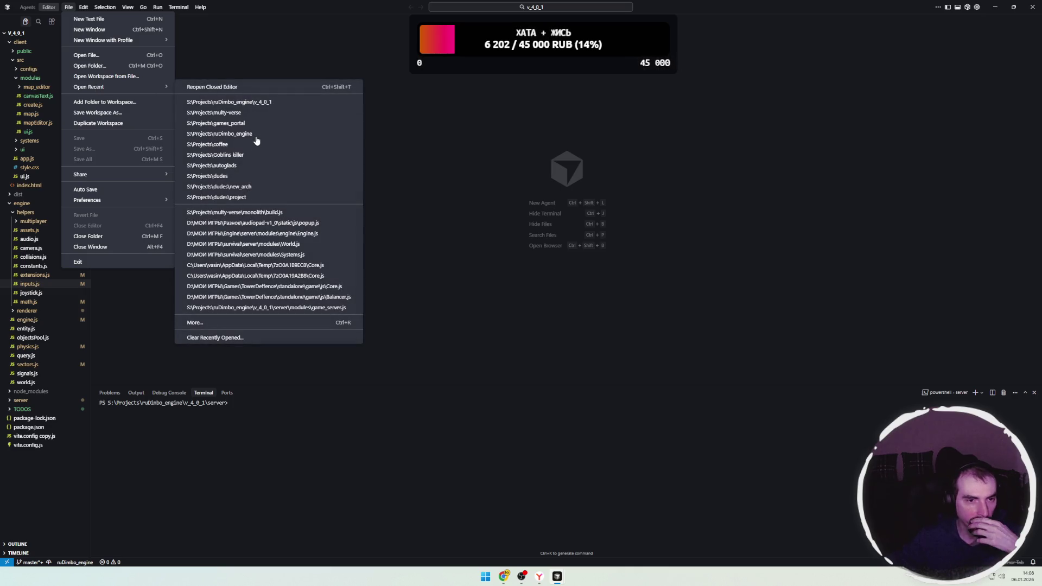
pyautogui.click(242, 113)
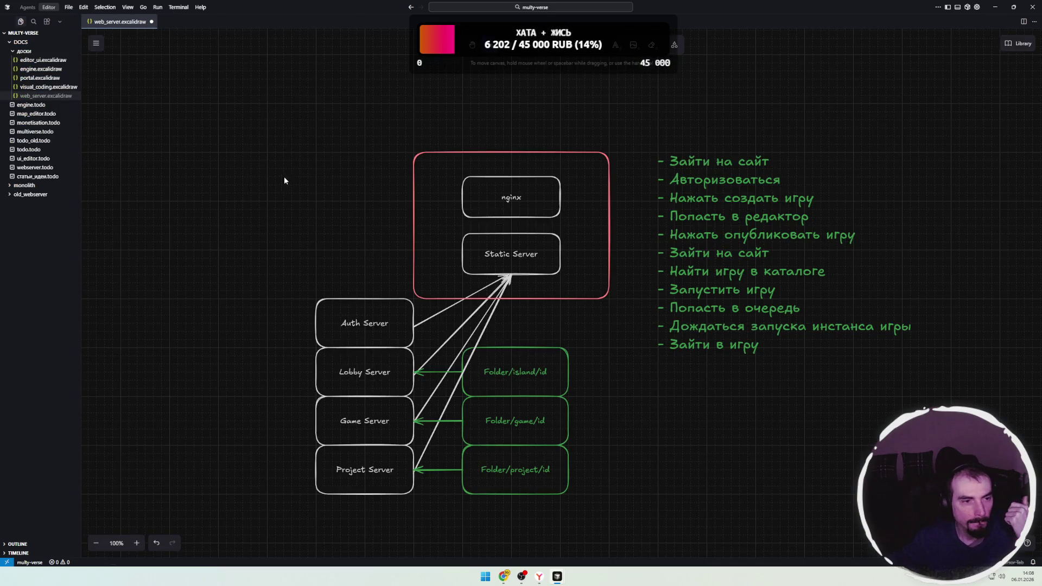
# - Close the v_4_0_1 engine window and expand the monolith folder
pyautogui.moveTo(558, 580)
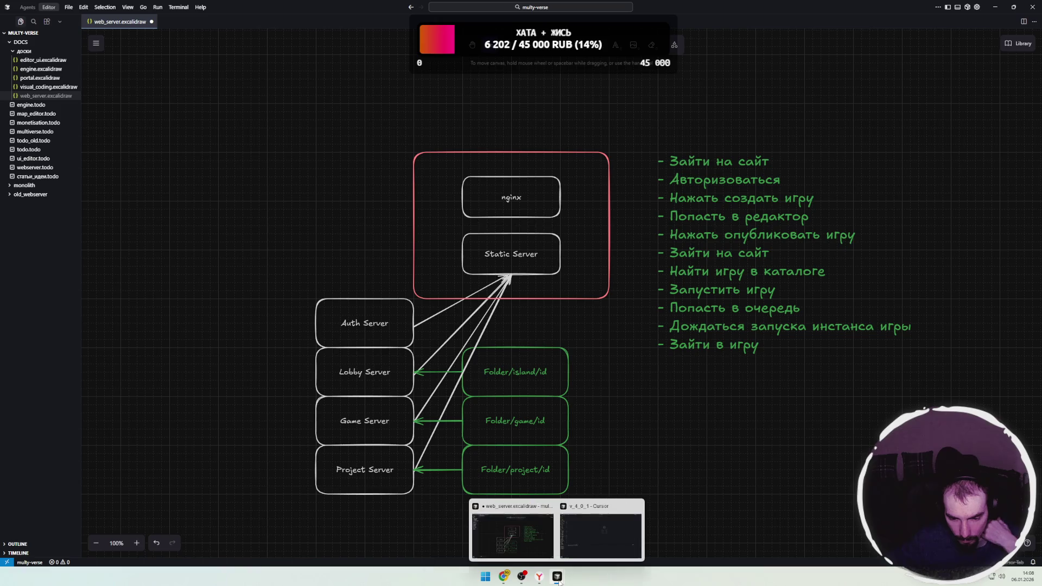
pyautogui.click(619, 530)
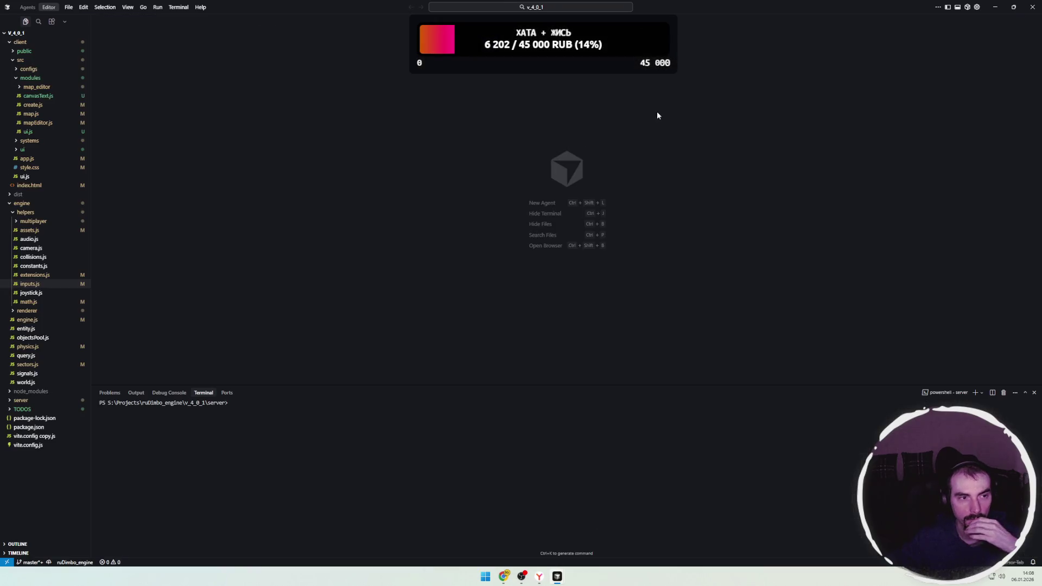
pyautogui.click(996, 7)
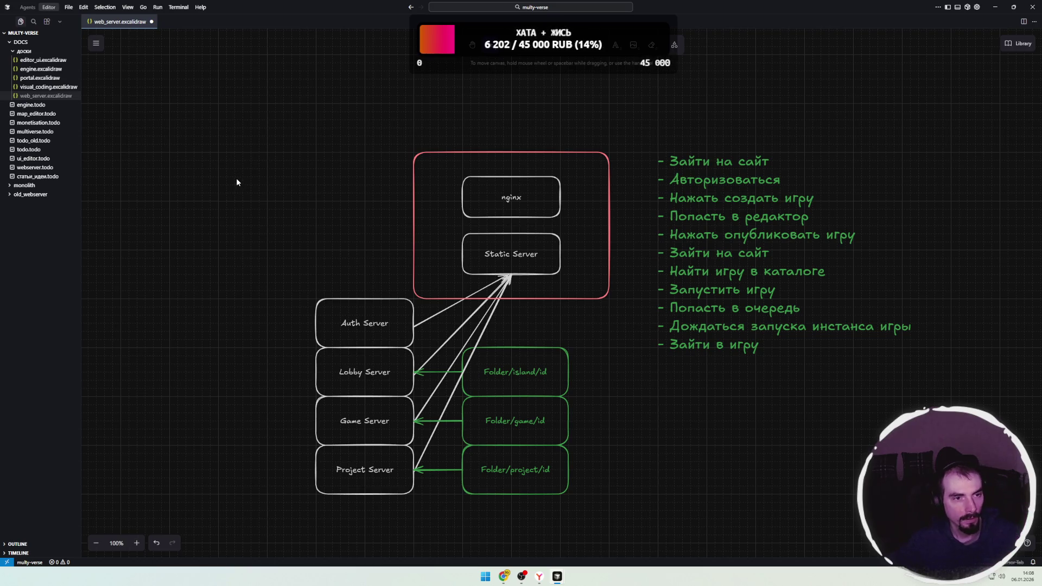
pyautogui.click(24, 185)
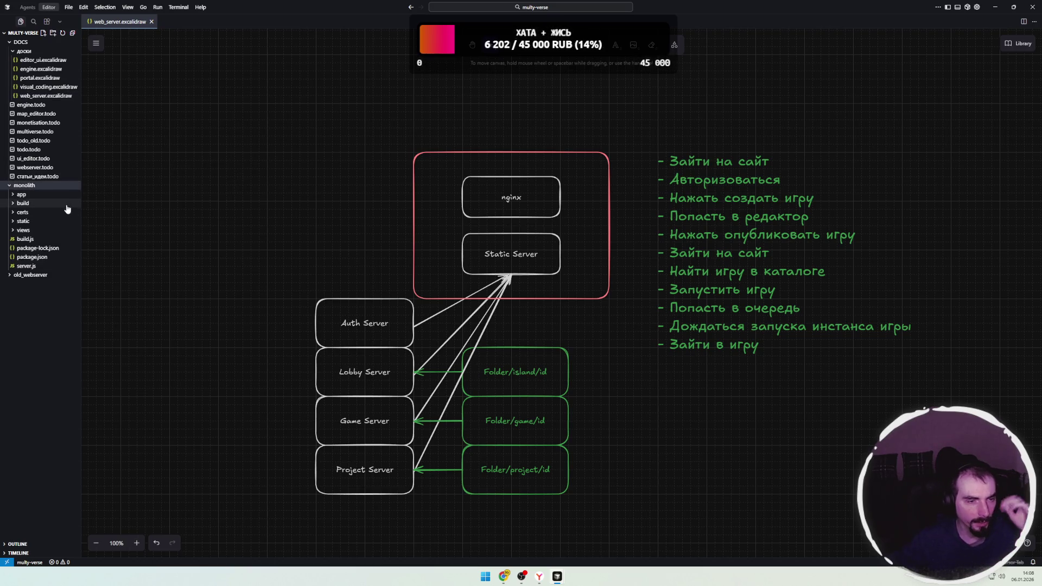
# - Expand monolith > app and open routes.js
pyautogui.click(25, 196)
pyautogui.click(41, 261)
pyautogui.click(326, 242)
pyautogui.scroll(-3, 326, 242)
# - Step through the docs, tg_mini_app, payments and plugins route lines
pyautogui.click(375, 255)
pyautogui.click(375, 279)
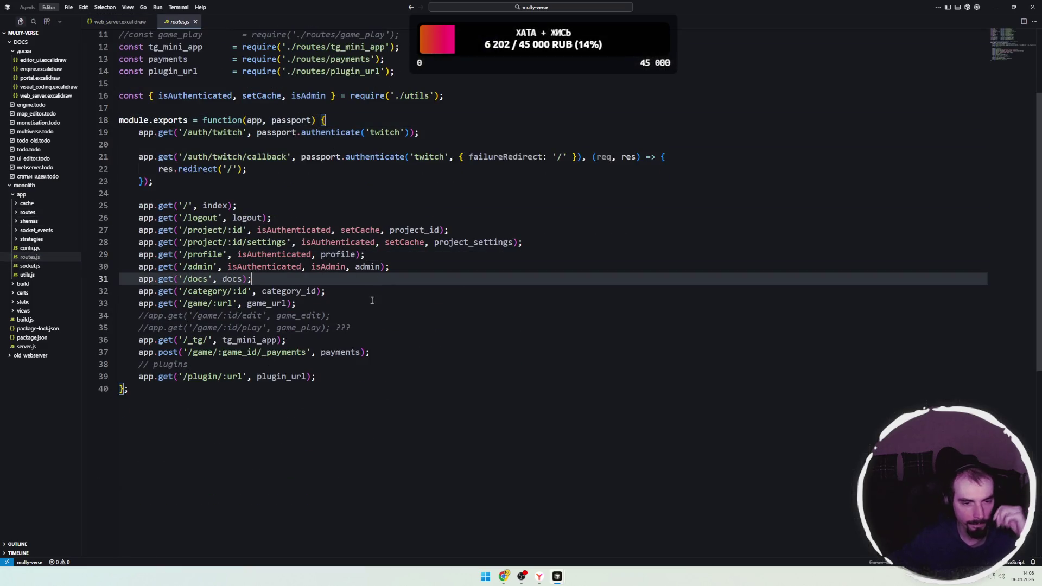
pyautogui.click(337, 352)
pyautogui.click(195, 340)
pyautogui.click(301, 340)
pyautogui.click(293, 353)
pyautogui.click(282, 341)
pyautogui.click(261, 366)
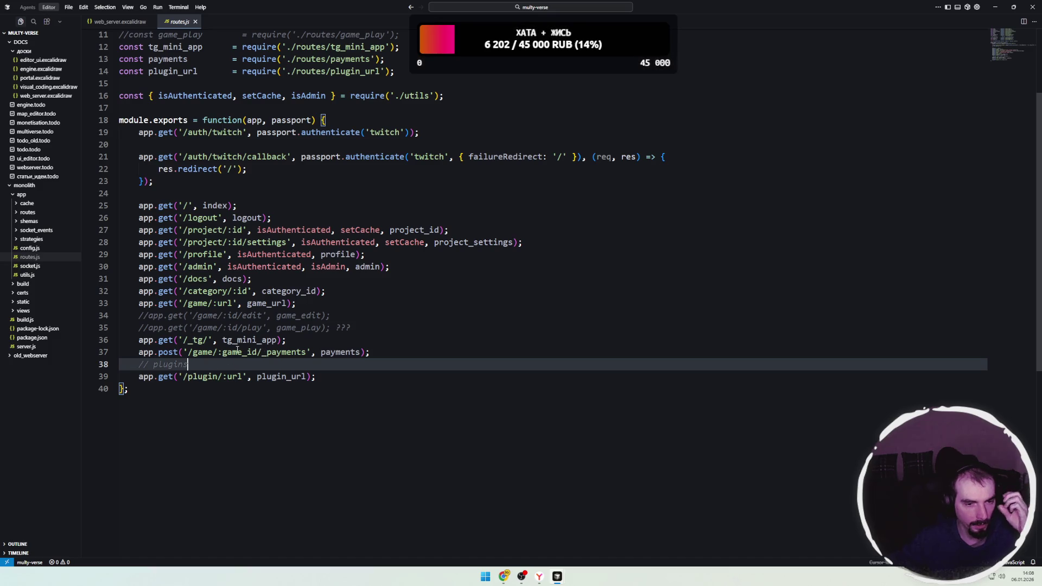
pyautogui.moveTo(266, 334)
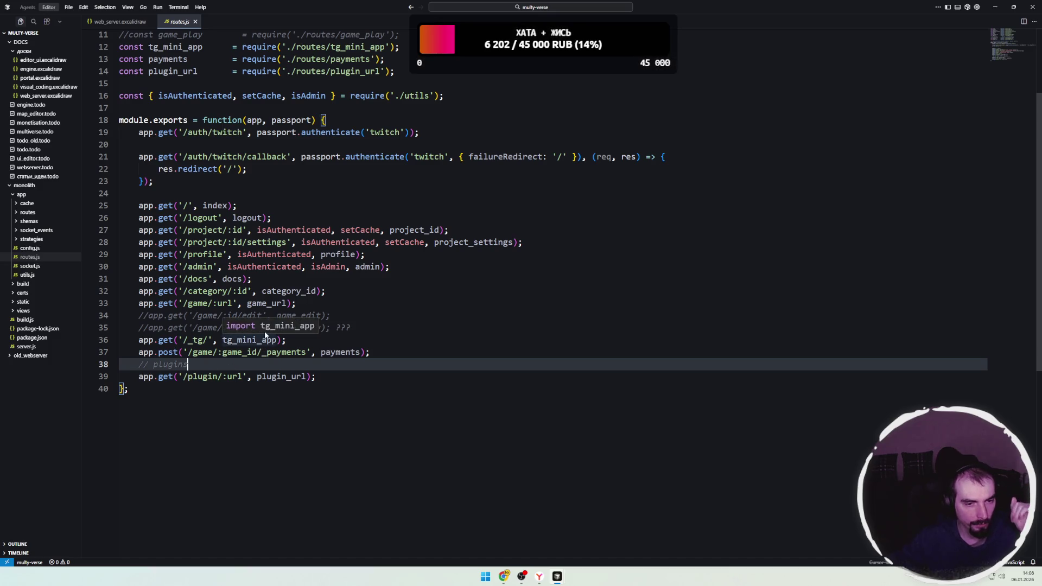
# - Select the project, settings and profile route lines
pyautogui.click(203, 230)
pyautogui.press('Home')
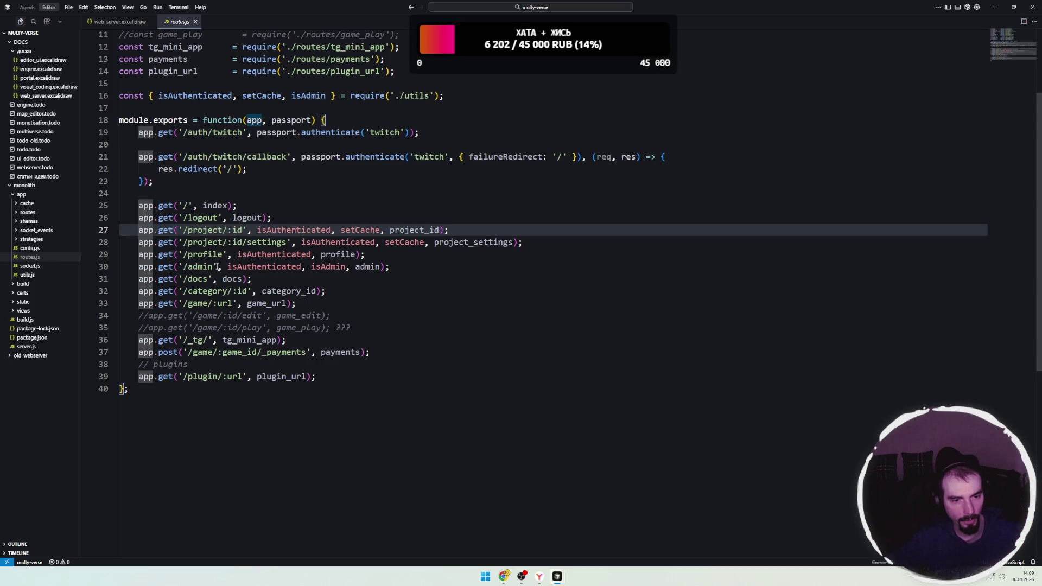
pyautogui.scroll(-1, 248, 275)
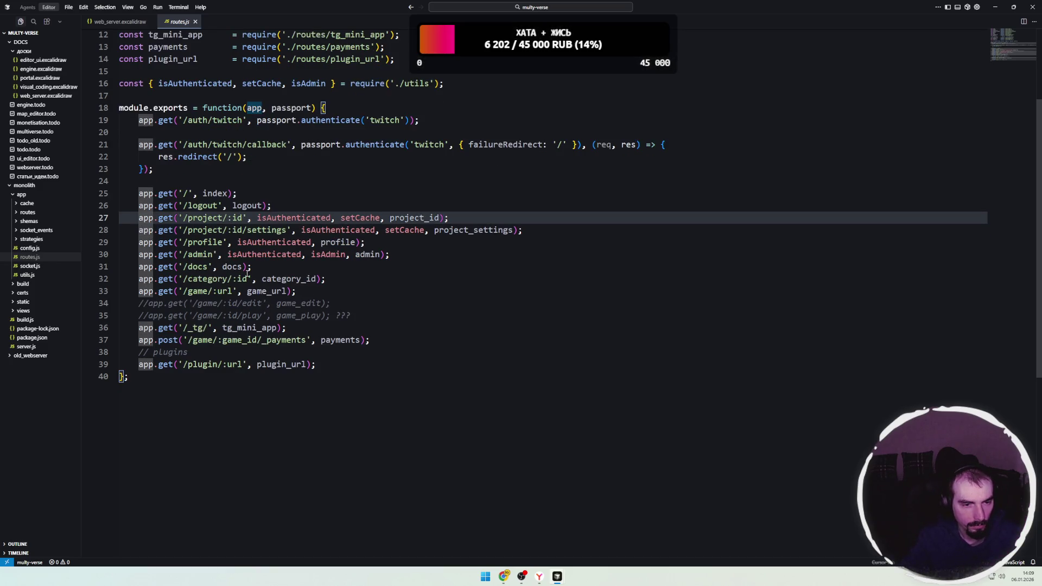
pyautogui.hotkey('shift', 'Down')
pyautogui.hotkey('shift', 'Down')
# - Comment out the project, settings, profile, docs, category and game routes
pyautogui.hotkey('ctrl', '/')
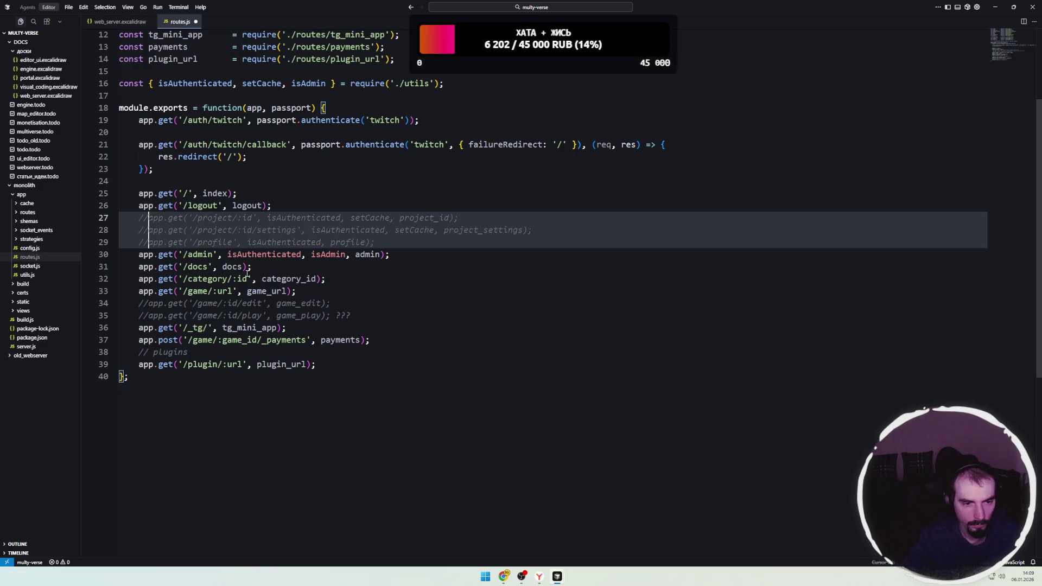
pyautogui.press('Down')
pyautogui.press('Down')
pyautogui.hotkey('ctrl', '/')
pyautogui.press('Down')
pyautogui.hotkey('shift', 'Down')
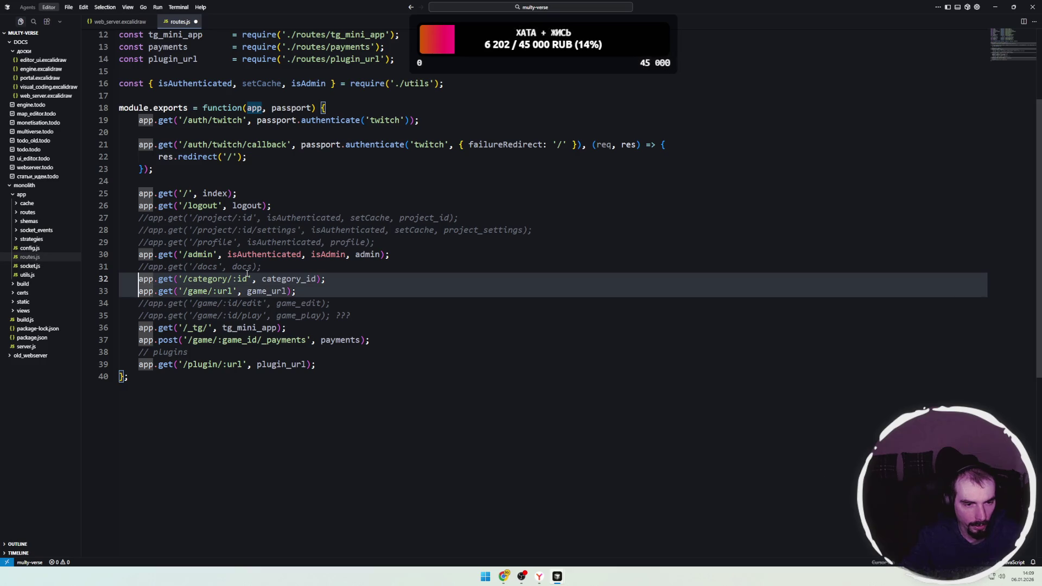
pyautogui.hotkey('ctrl', '/')
pyautogui.click(356, 282)
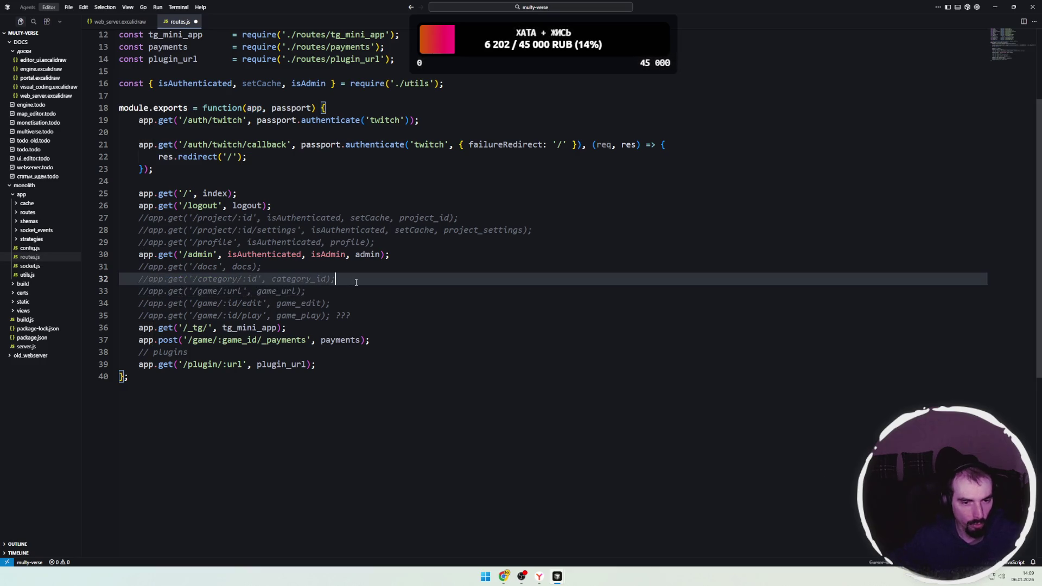
pyautogui.moveTo(149, 291); pyautogui.dragTo(306, 292)
# - Comment out the tg_mini_app, payments and plugin routes with //
pyautogui.moveTo(375, 340); pyautogui.dragTo(138, 327)
pyautogui.hotkey('ctrl', '/')
pyautogui.write('/')
pyautogui.click(142, 364)
pyautogui.write('//')
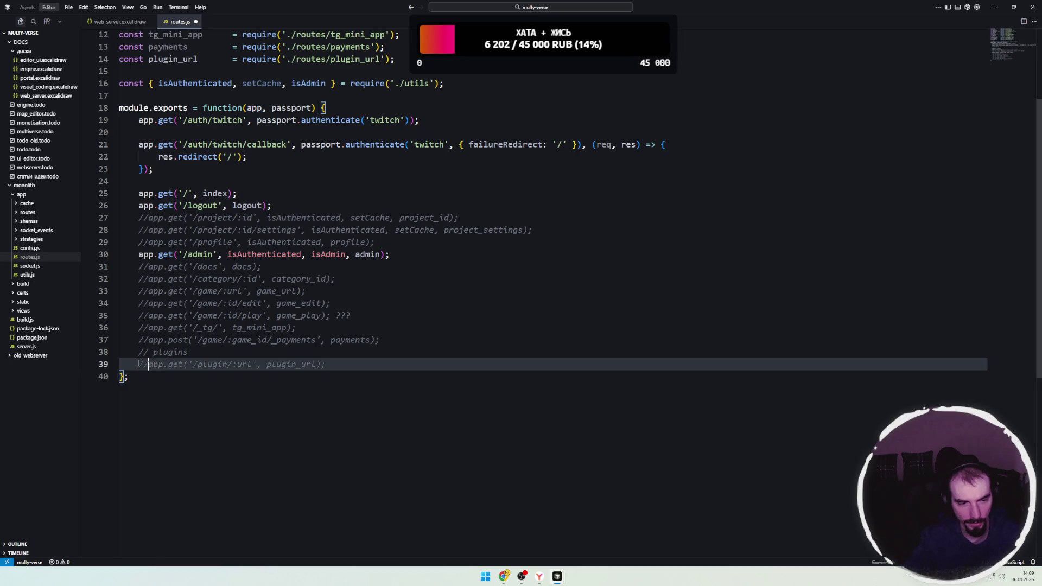
# - Check the still-active index and admin routes and the imports, then open socket.js
pyautogui.click(318, 193)
pyautogui.click(234, 254)
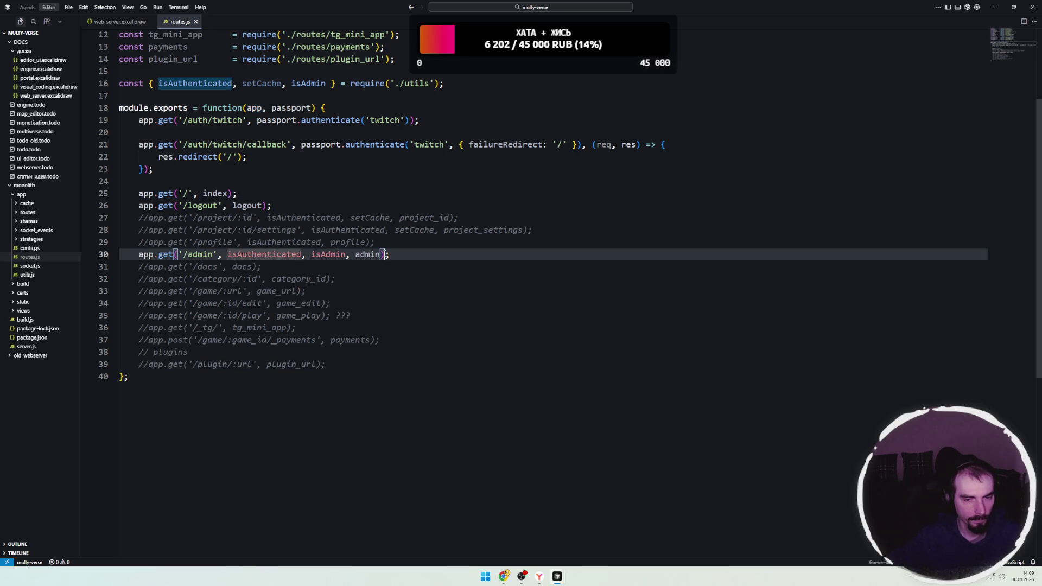
pyautogui.click(140, 255)
pyautogui.press('End')
pyautogui.scroll(1, 270, 243)
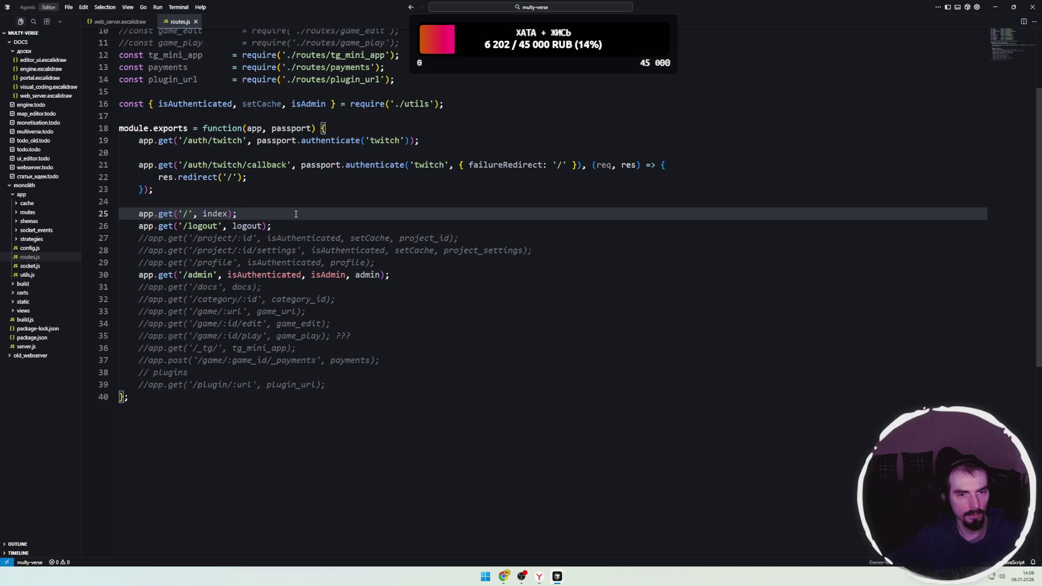
pyautogui.scroll(3, 295, 214)
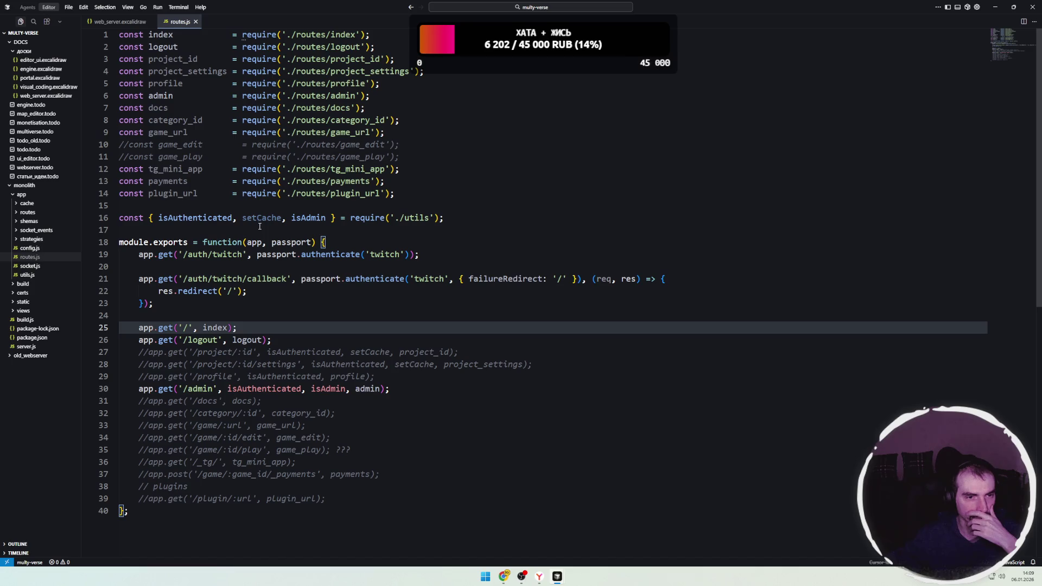
pyautogui.moveTo(323, 217)
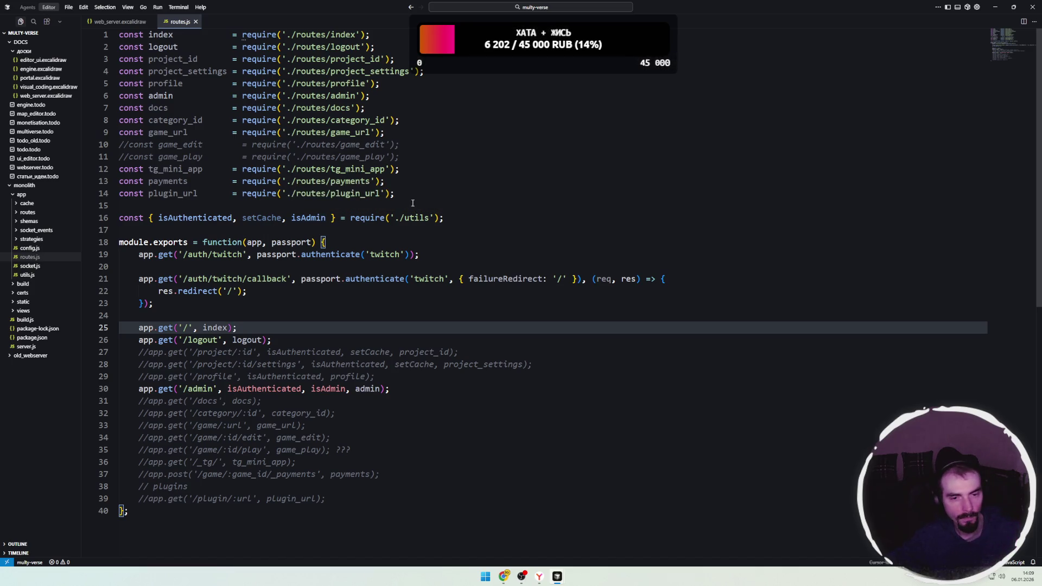
pyautogui.click(412, 196)
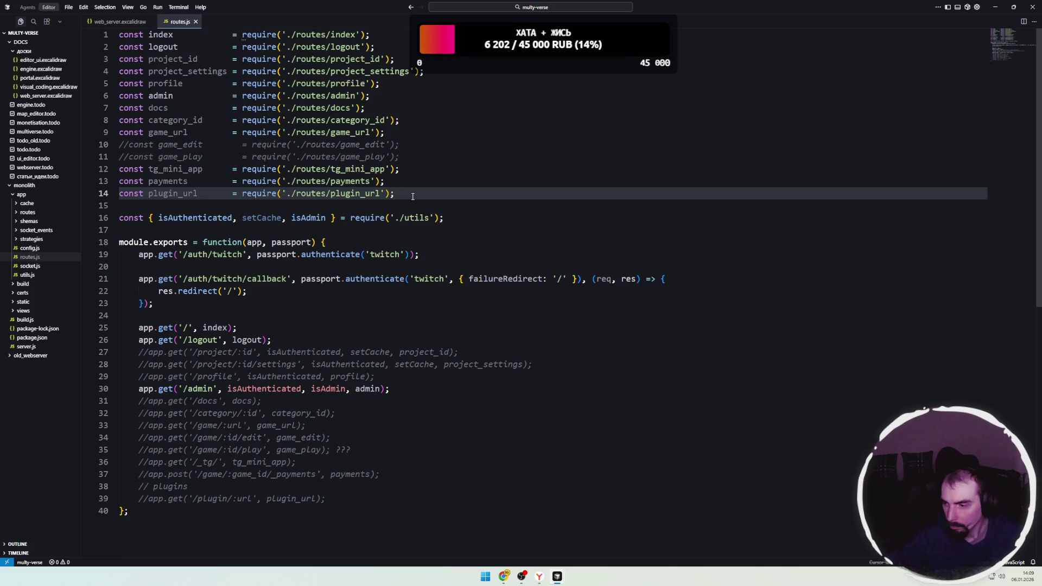
pyautogui.click(323, 229)
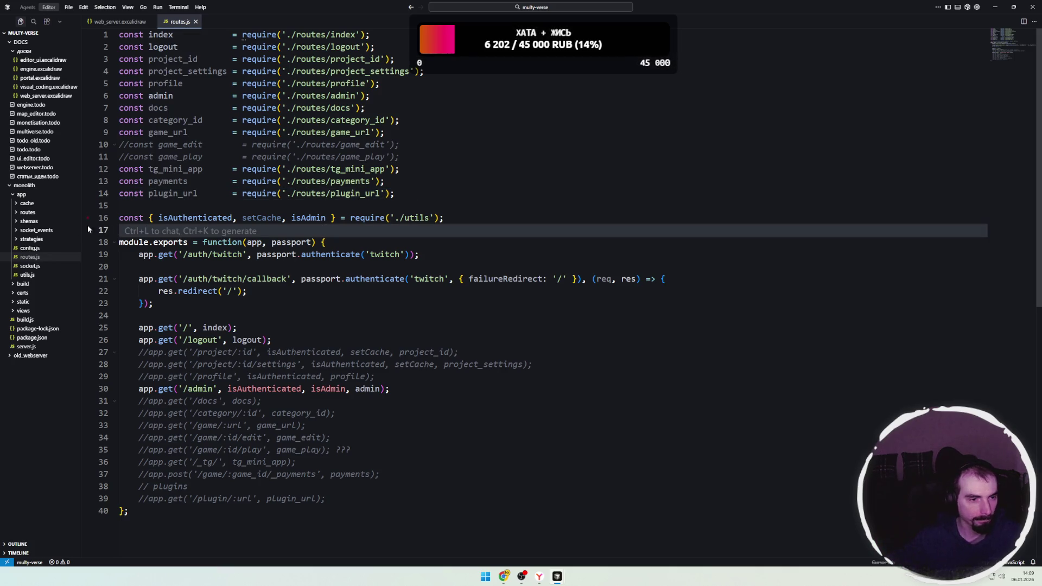
pyautogui.click(30, 266)
# - Comment out the block of SocketOn handler calls from save_project to game_like
pyautogui.scroll(-3, 335, 250)
pyautogui.click(250, 234)
pyautogui.doubleClick(249, 245)
pyautogui.scroll(-3, 307, 310)
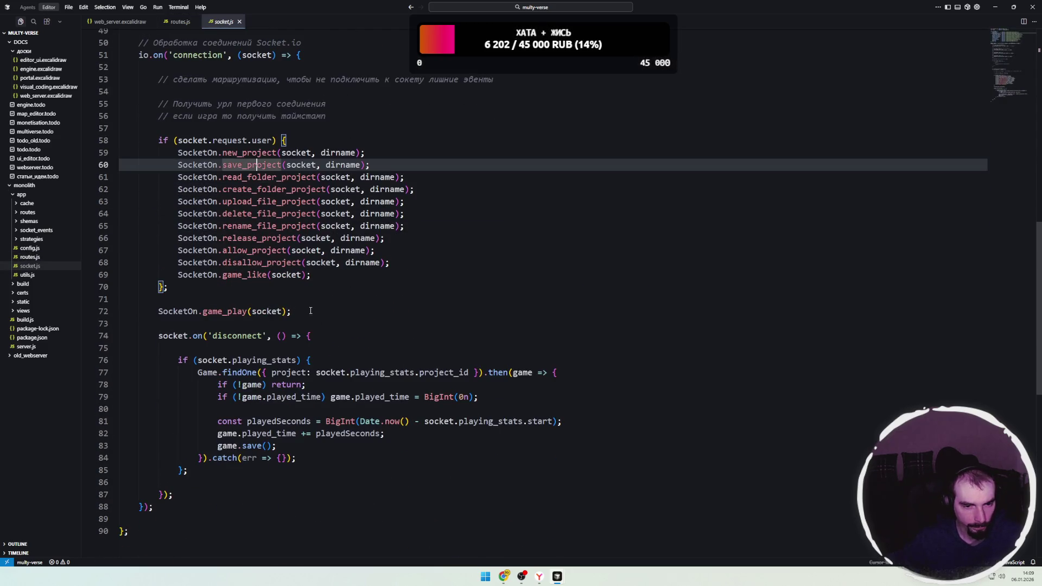
pyautogui.scroll(2, 313, 313)
pyautogui.click(253, 316)
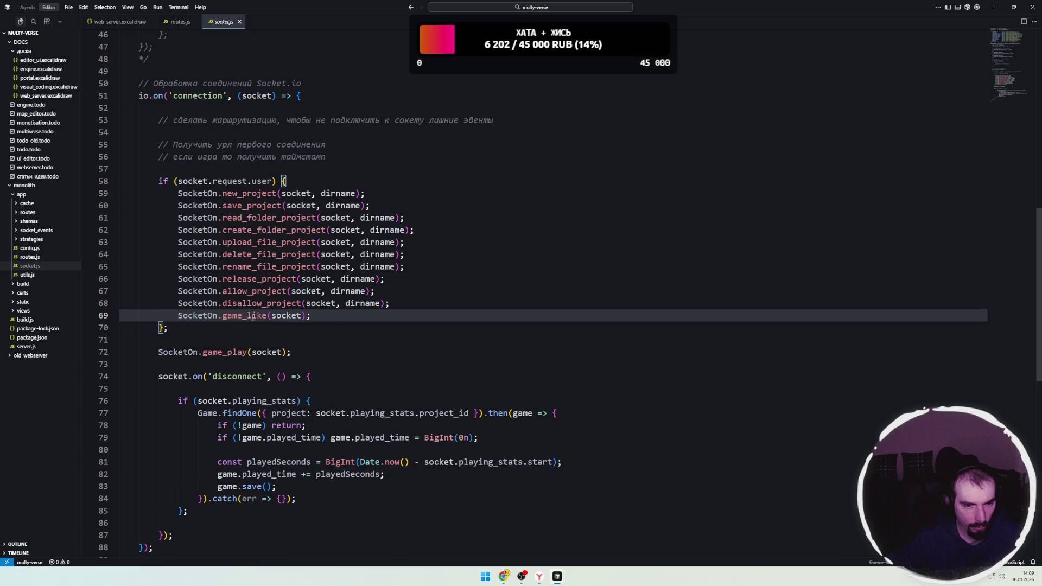
pyautogui.press('Home')
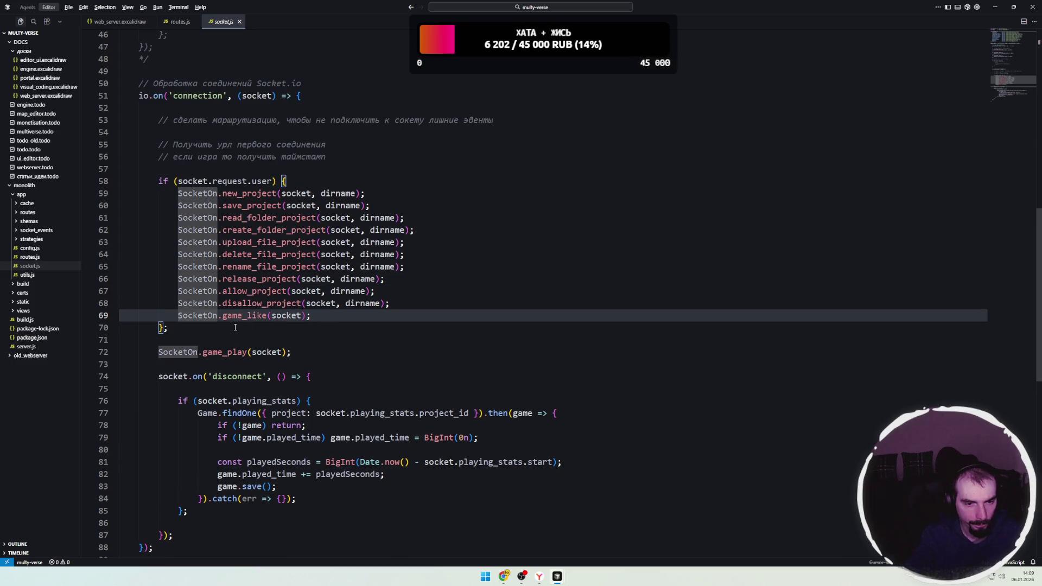
pyautogui.hotkey('shift', 'Up')
pyautogui.hotkey('shift', 'Up')
pyautogui.hotkey('shift', 'Up')
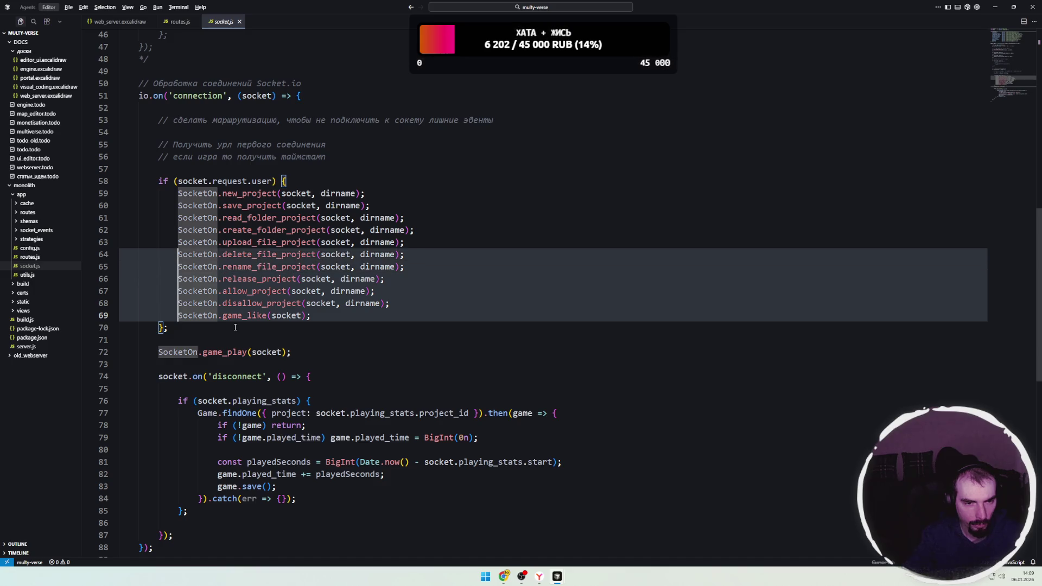
pyautogui.hotkey('shift', 'Up')
pyautogui.hotkey('shift', 'Up')
pyautogui.hotkey('shift', 'Up')
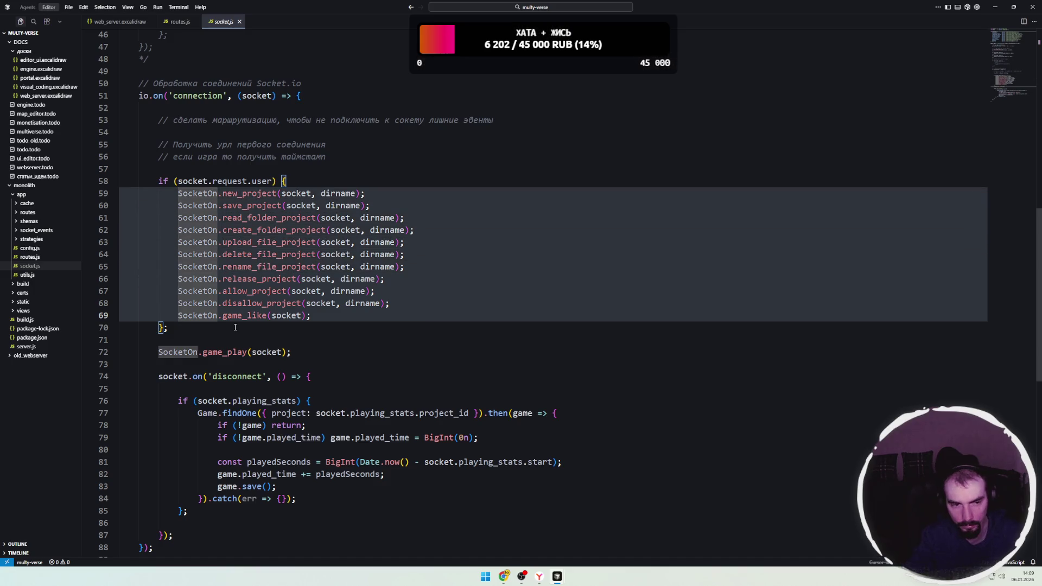
pyautogui.hotkey('ctrl', '/')
pyautogui.press('Up')
# - Inspect the game_play handler's definition, including playing_stats and the plays counter
pyautogui.click(339, 331)
pyautogui.click(217, 352)
pyautogui.press('Down')
pyautogui.press('Up')
pyautogui.press('Home')
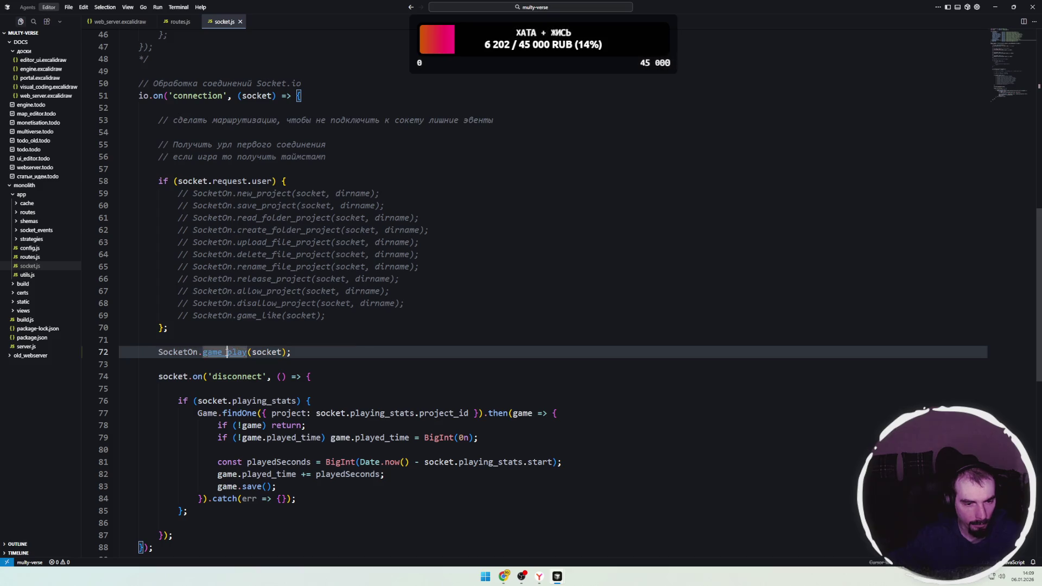
pyautogui.keyDown('ctrl'); pyautogui.click(239, 353); pyautogui.keyUp('ctrl')
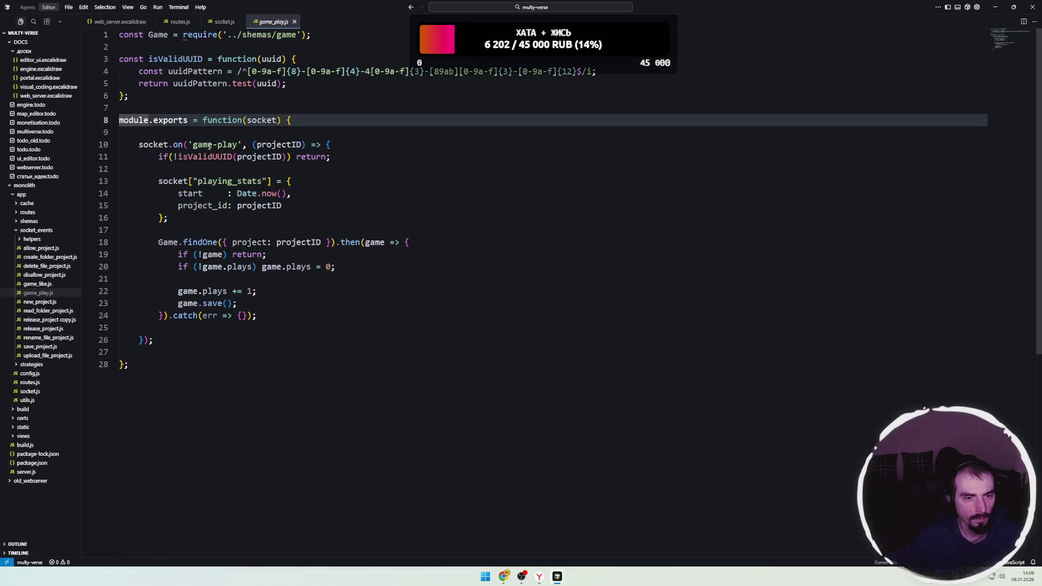
pyautogui.click(208, 221)
pyautogui.click(222, 181)
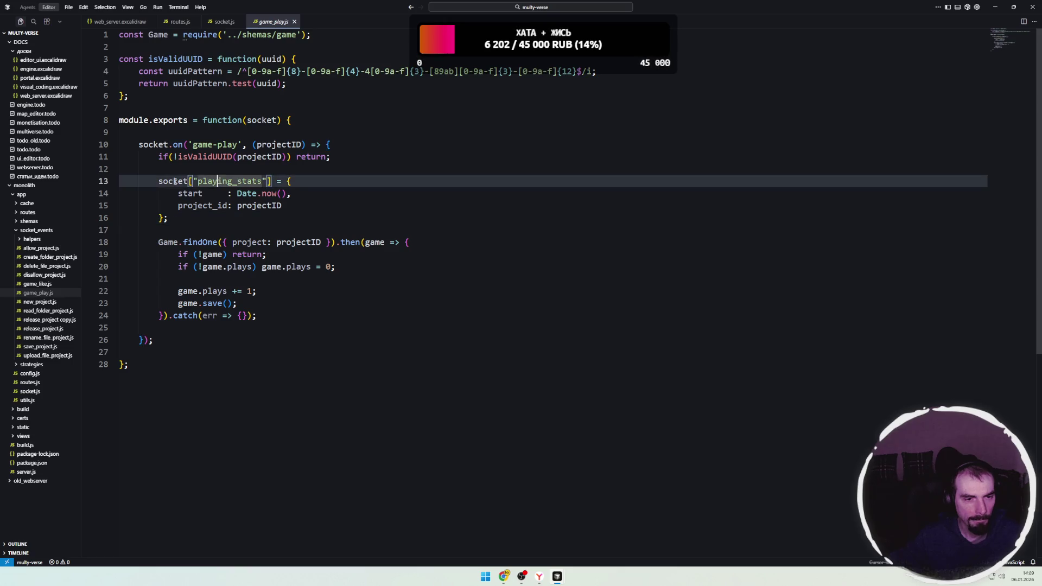
pyautogui.press('End')
pyautogui.press('Down')
pyautogui.press('Down')
pyautogui.press('Down')
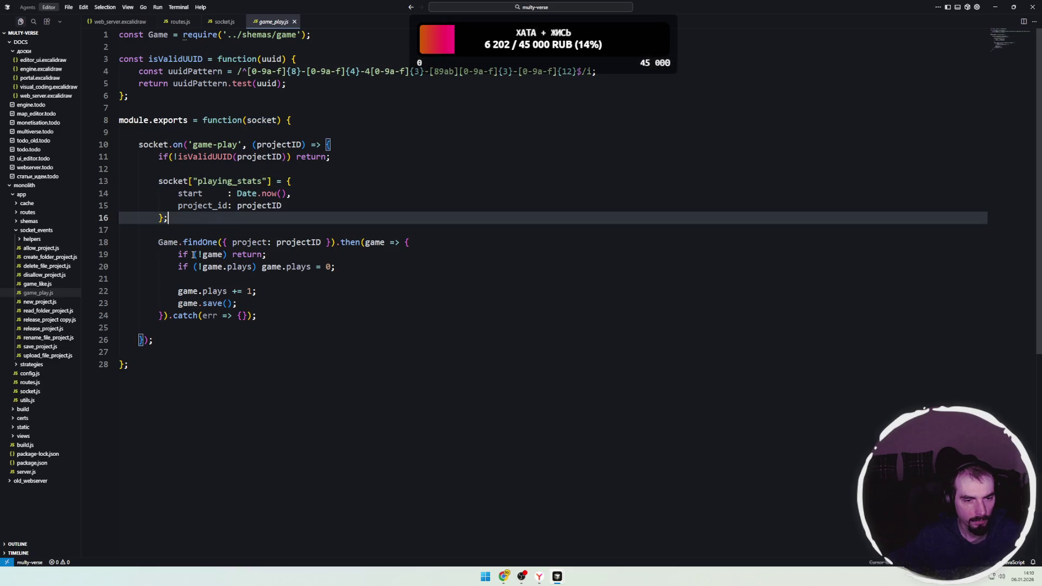
pyautogui.click(274, 293)
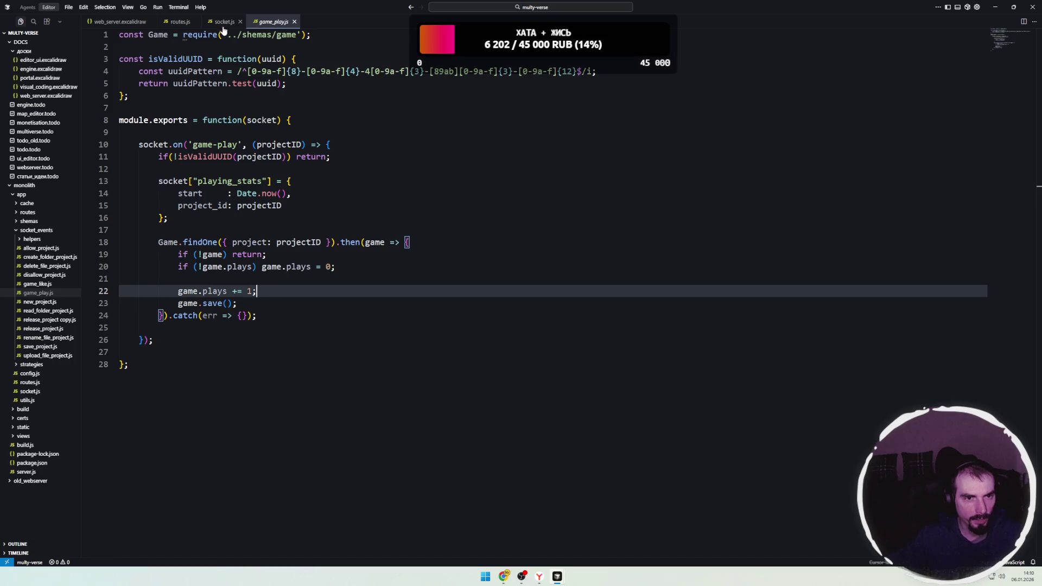
pyautogui.click(224, 22)
# - Prefix the SocketOn.game_play call with // and return to routes.js
pyautogui.click(206, 364)
pyautogui.click(161, 352)
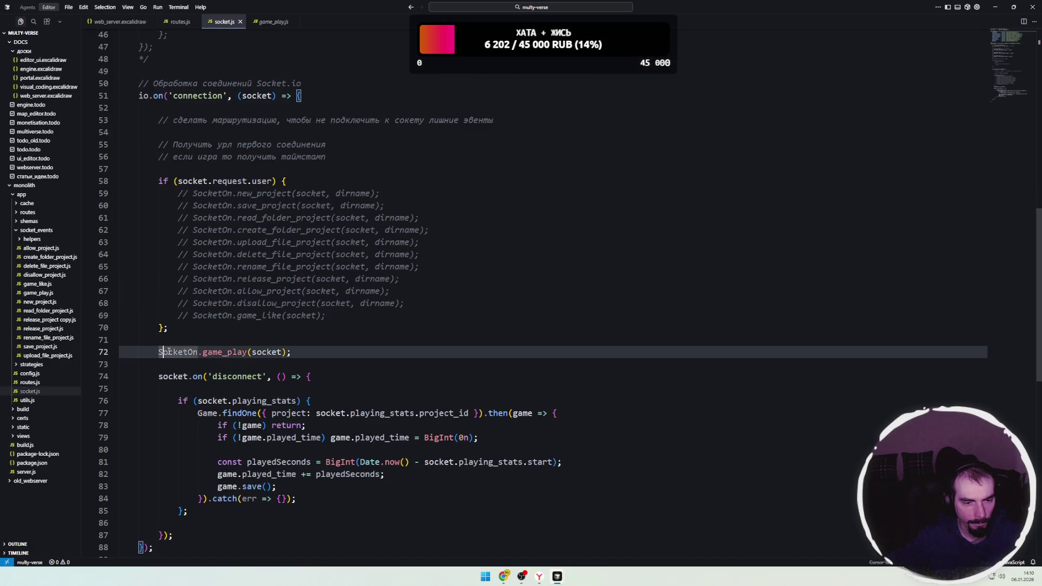
pyautogui.write('//')
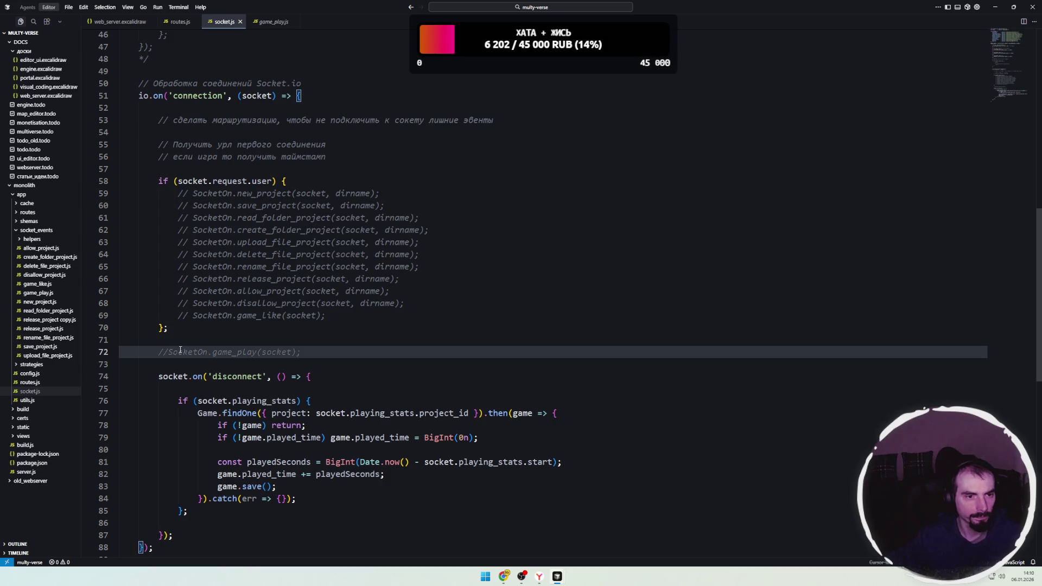
pyautogui.click(183, 303)
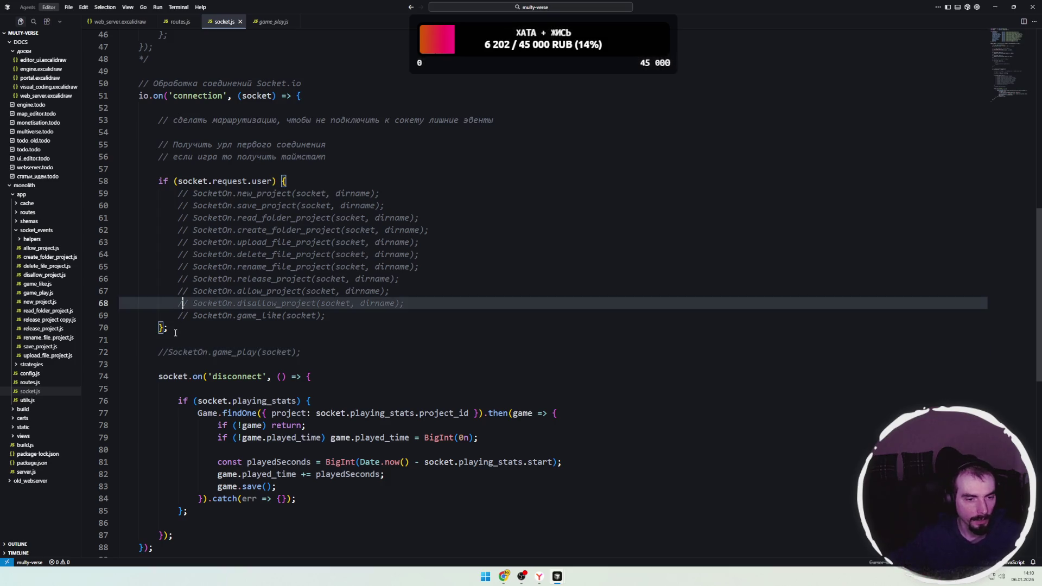
pyautogui.click(183, 331)
pyautogui.click(181, 21)
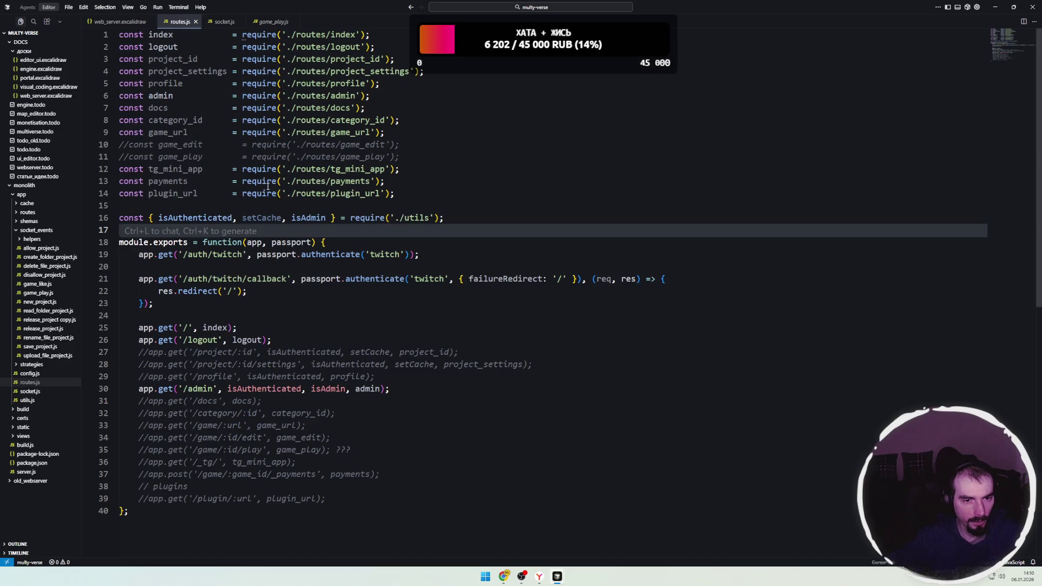
# - Browse the category, likes, game and payments schemas in the shemas folder
pyautogui.click(256, 193)
pyautogui.click(262, 209)
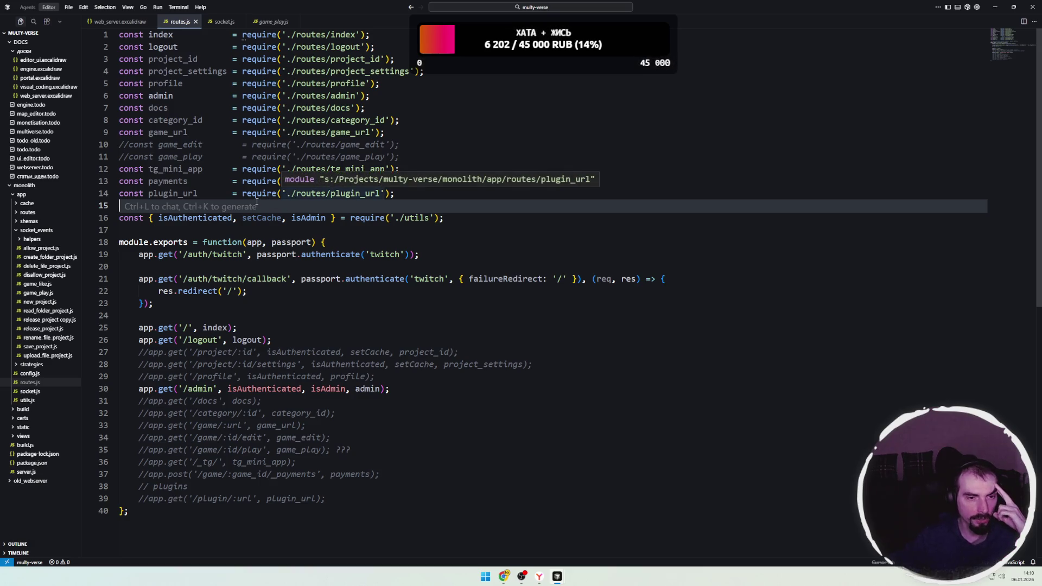
pyautogui.click(47, 233)
pyautogui.click(33, 222)
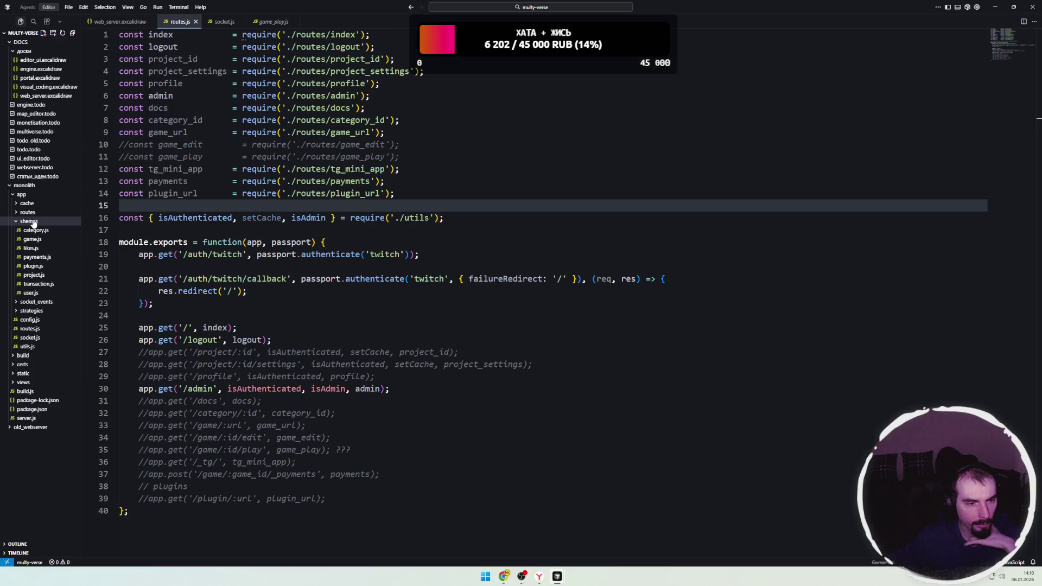
pyautogui.click(36, 231)
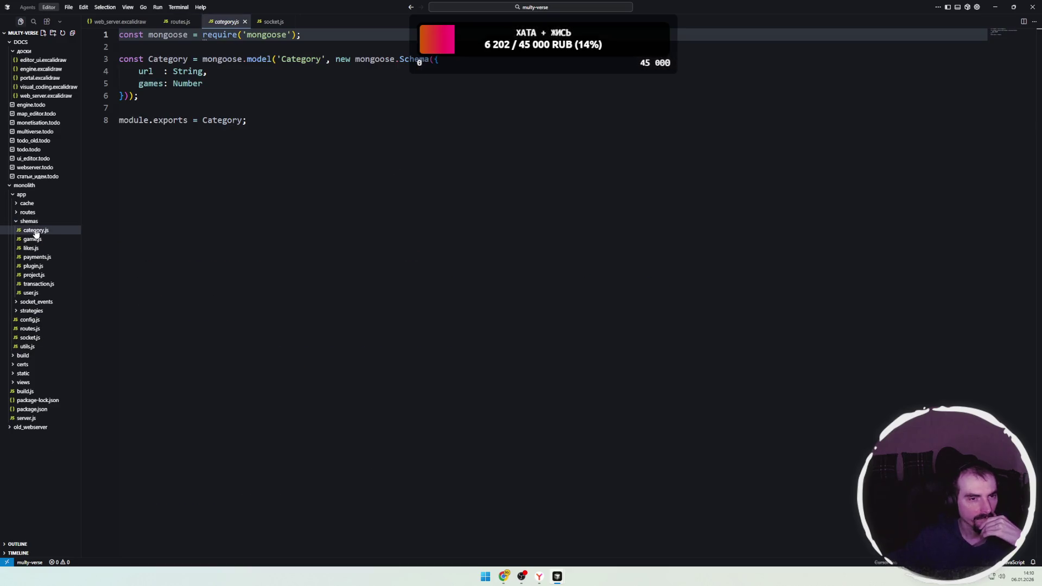
pyautogui.click(34, 249)
pyautogui.click(37, 241)
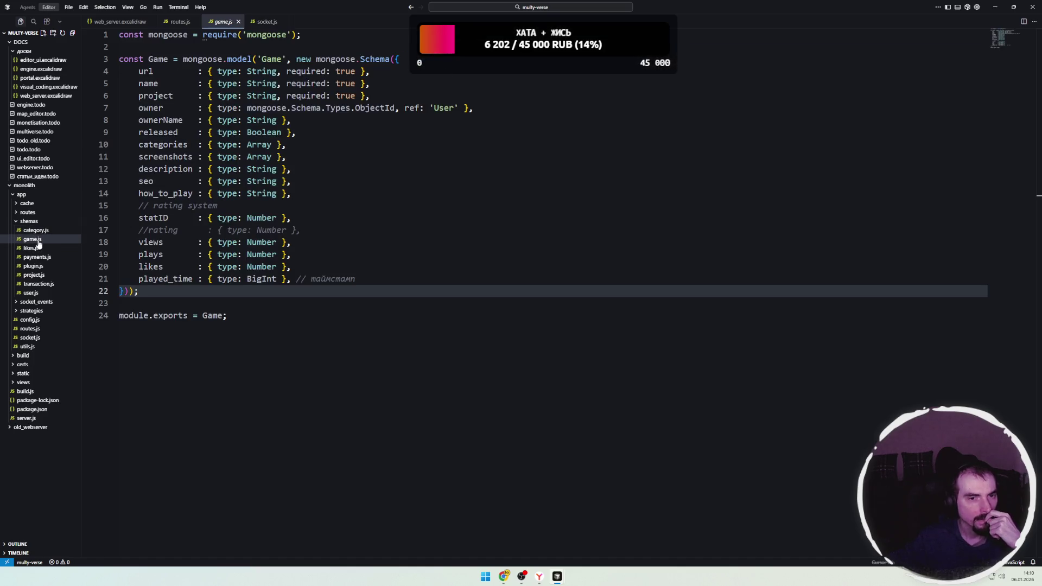
pyautogui.click(37, 258)
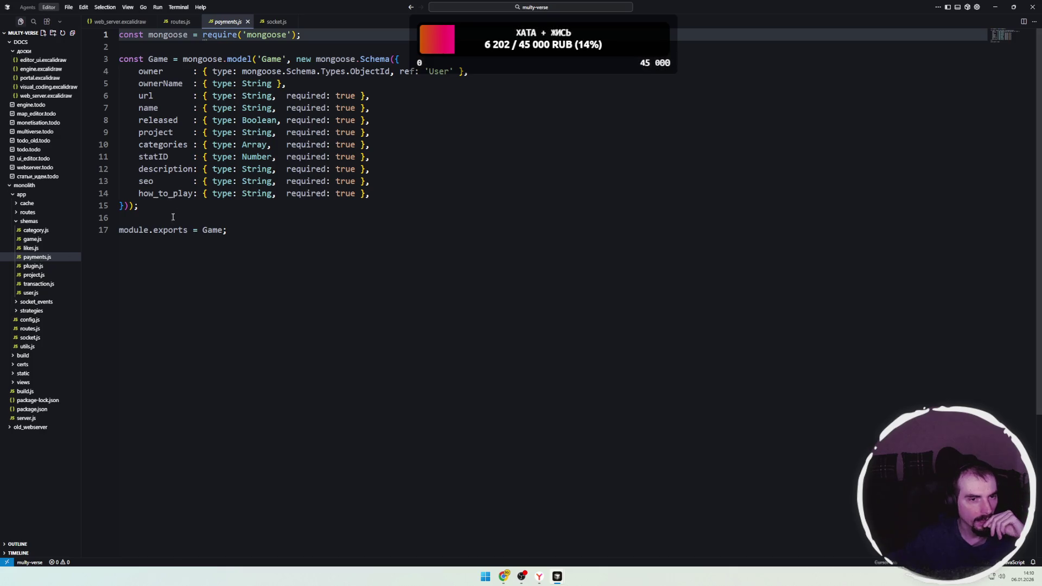
# - Inspect the Game model name and its variable uses, then view the plugin.js schema
pyautogui.doubleClick(272, 59)
pyautogui.click(272, 59)
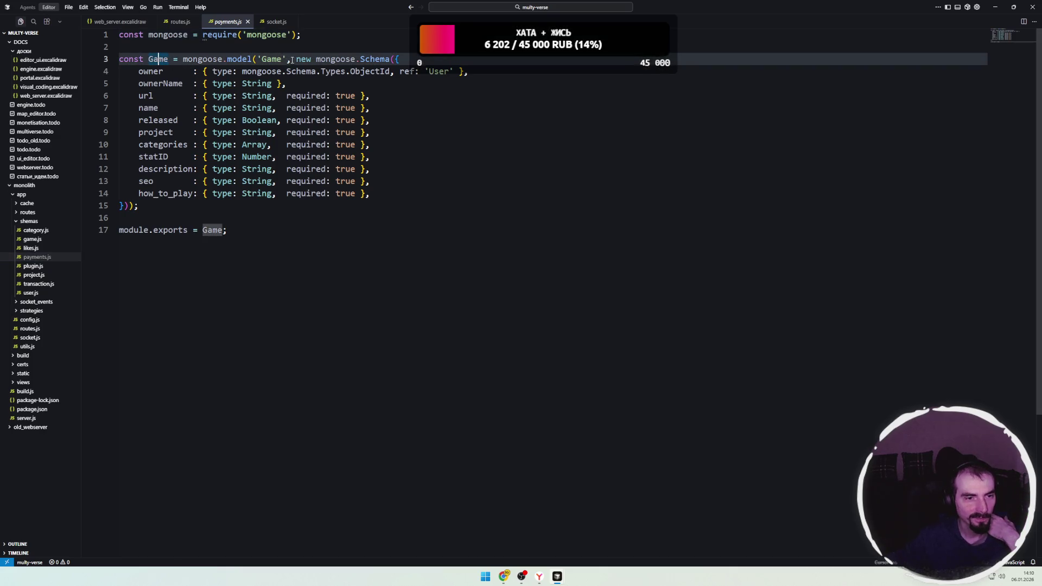
pyautogui.click(166, 59)
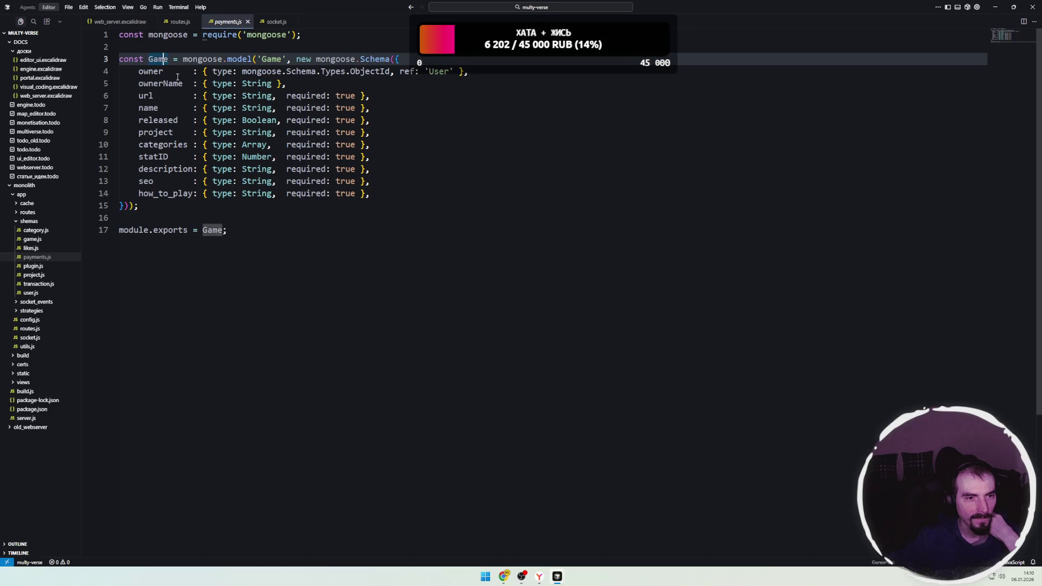
pyautogui.click(46, 266)
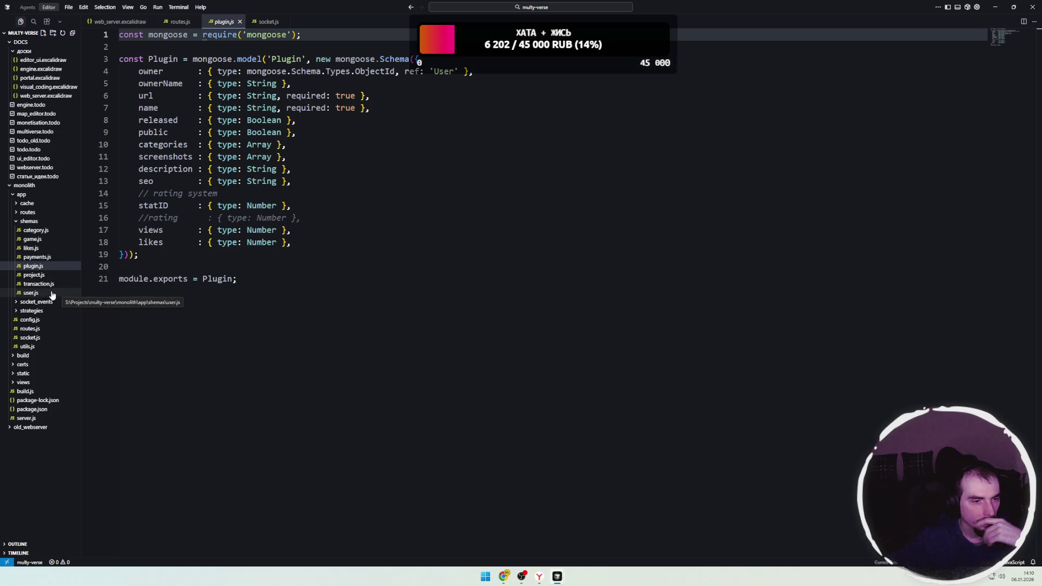
# - Peek into the strategies folder, then show socket.js's connection handler
pyautogui.click(32, 311)
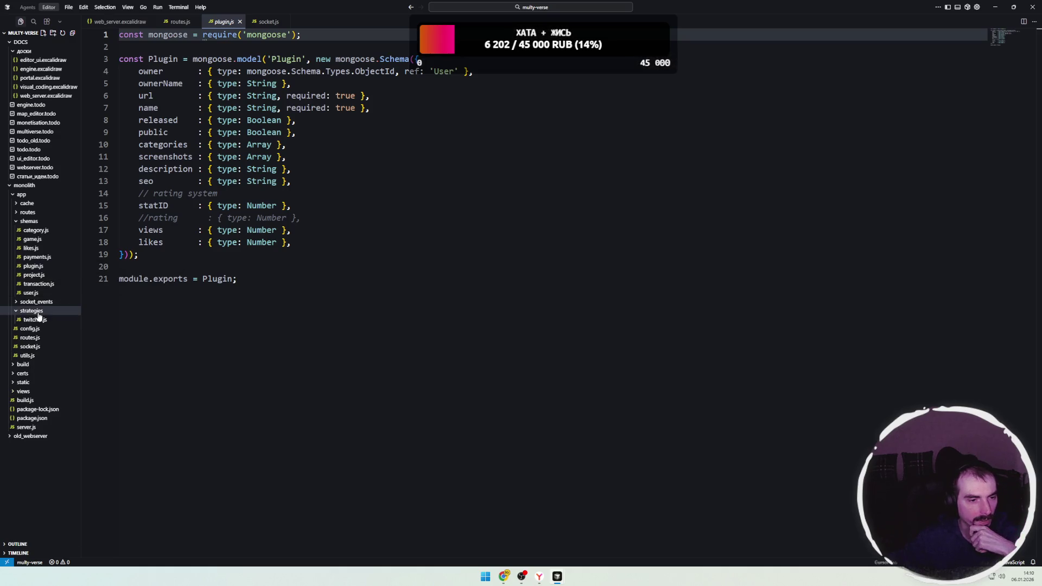
pyautogui.click(43, 311)
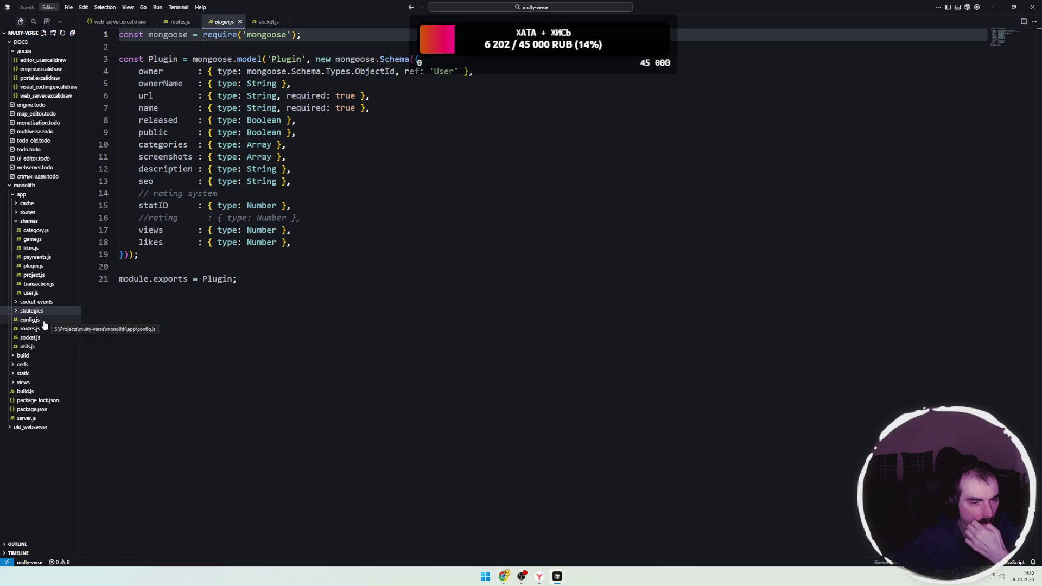
pyautogui.click(37, 338)
pyautogui.scroll(-3, 282, 246)
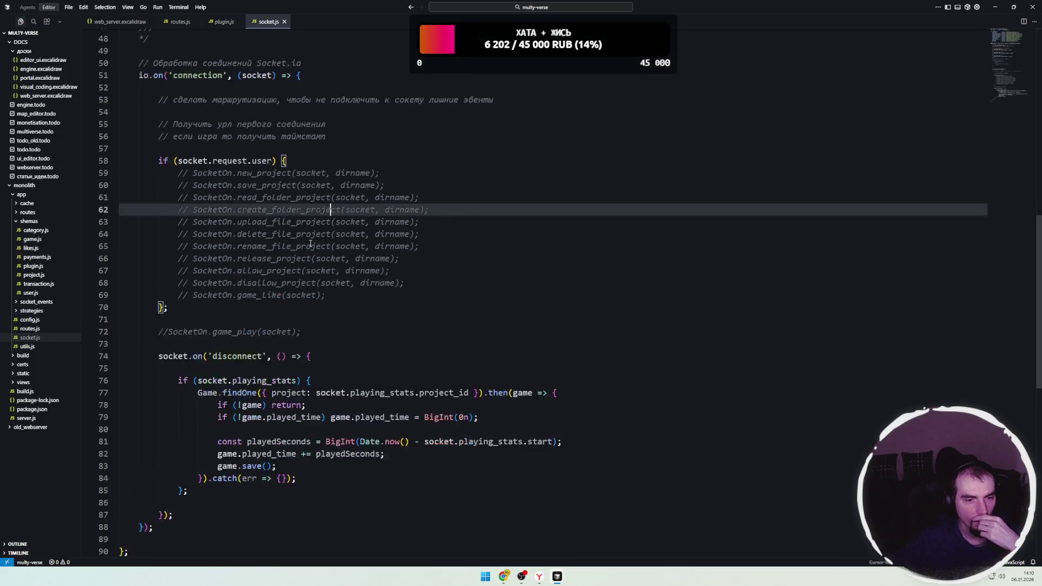
pyautogui.click(324, 254)
pyautogui.click(321, 279)
pyautogui.click(323, 254)
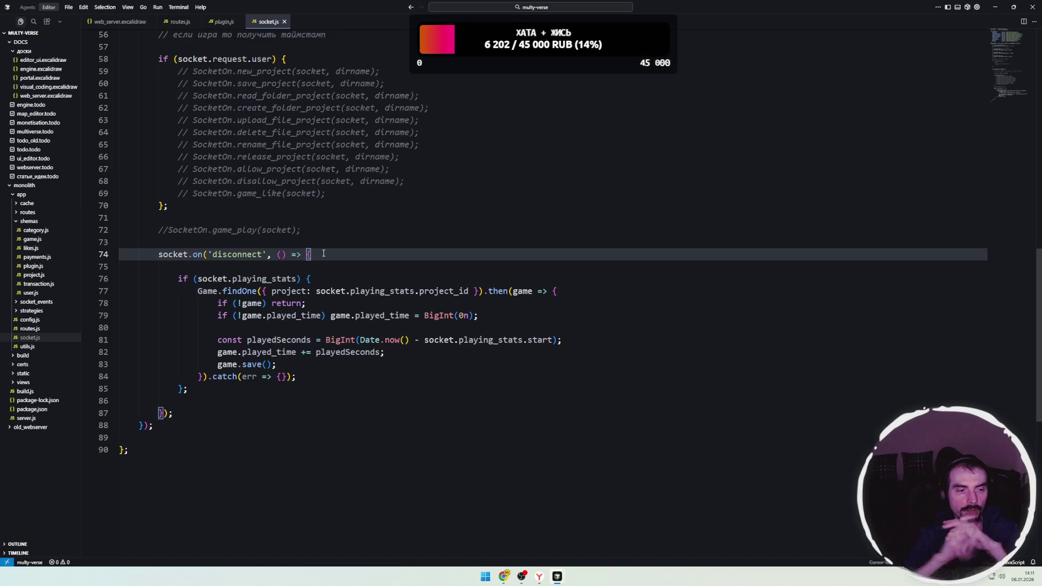
pyautogui.click(36, 222)
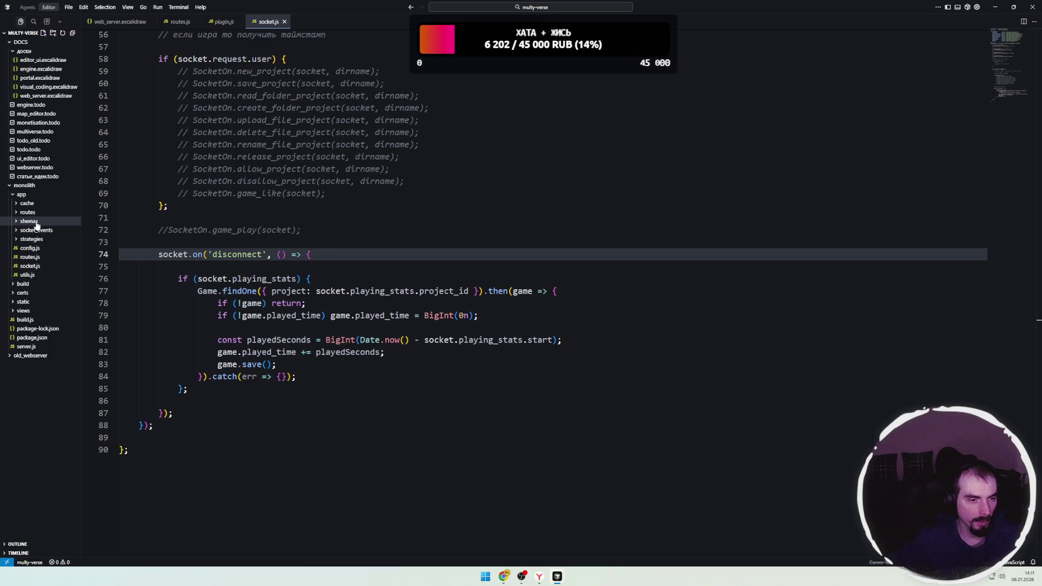
# - Open the plugin.js, transaction.js and user.js schemas, then return to web_server.excalidraw
pyautogui.click(42, 224)
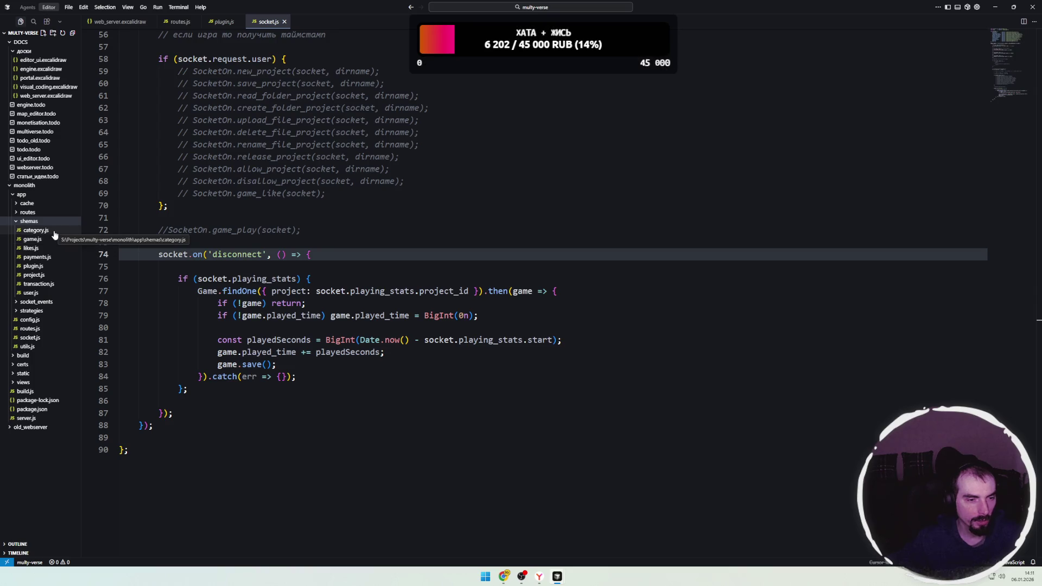
pyautogui.click(41, 269)
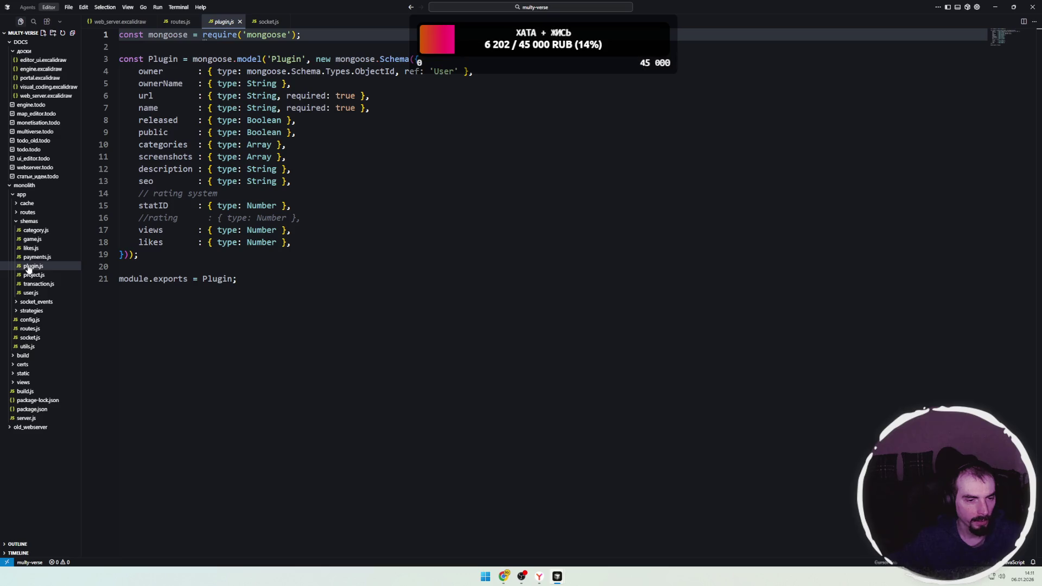
pyautogui.click(45, 286)
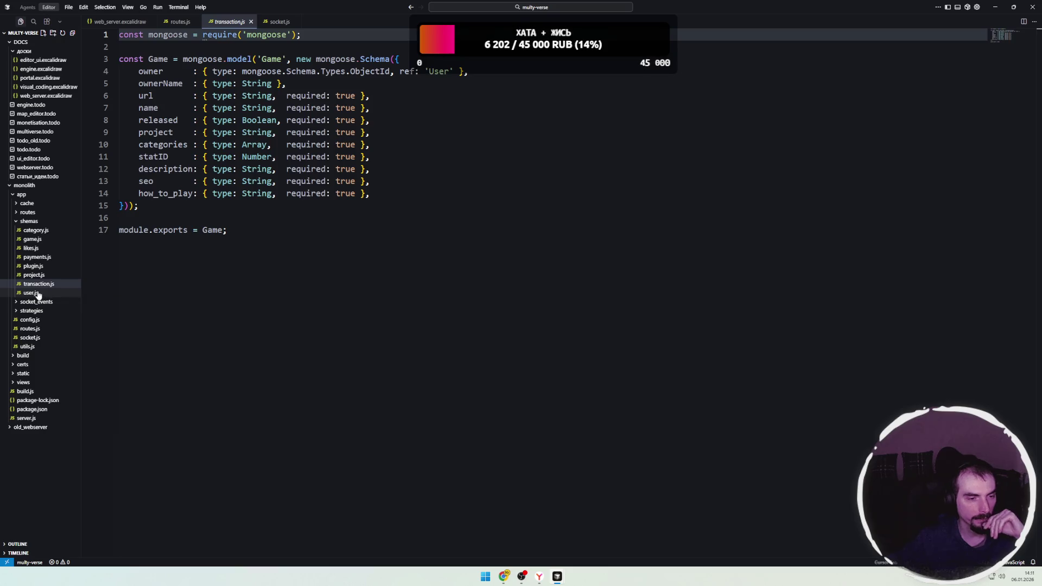
pyautogui.click(42, 296)
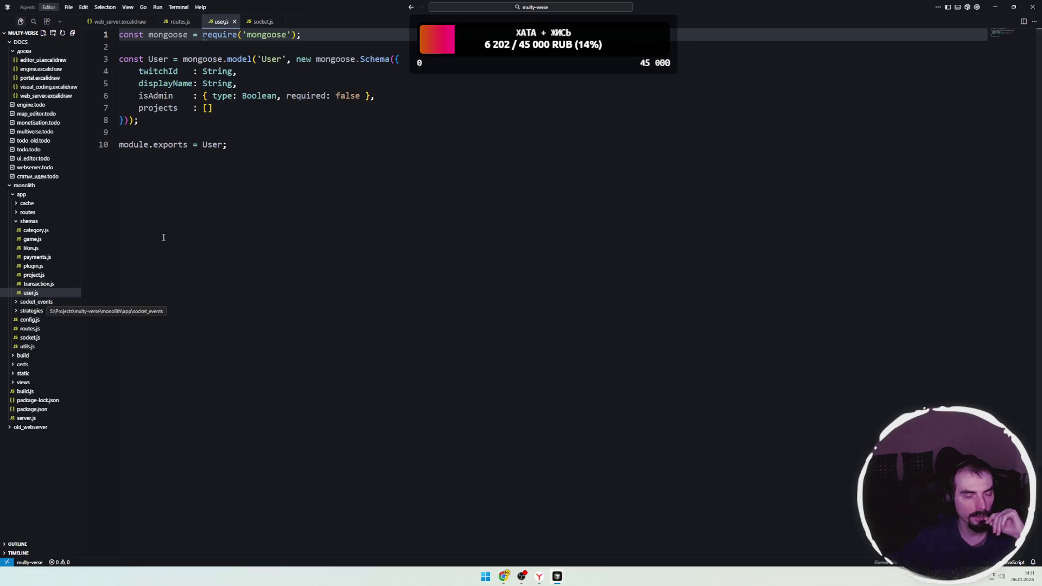
pyautogui.click(222, 204)
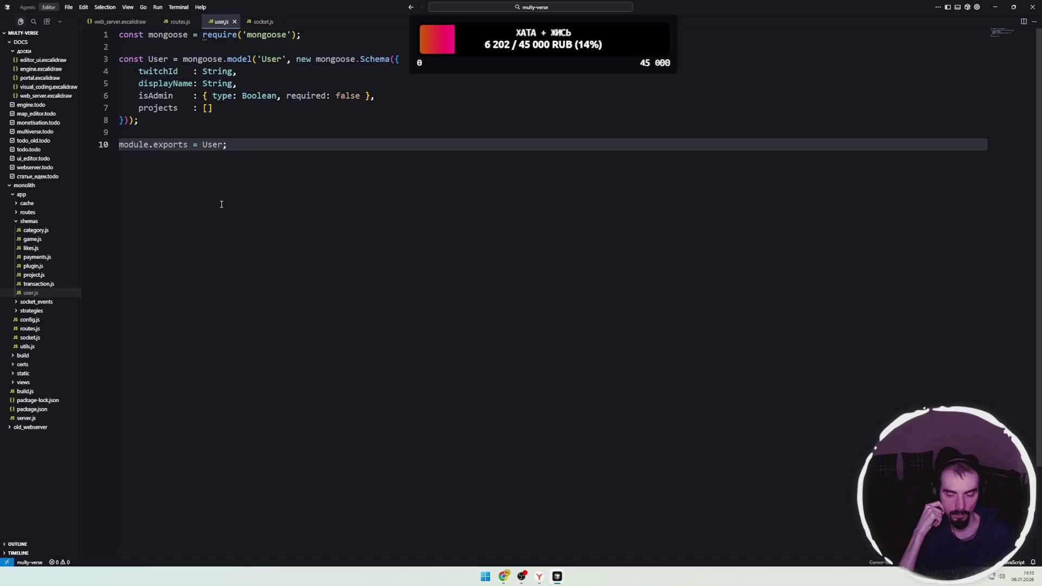
pyautogui.moveTo(557, 577)
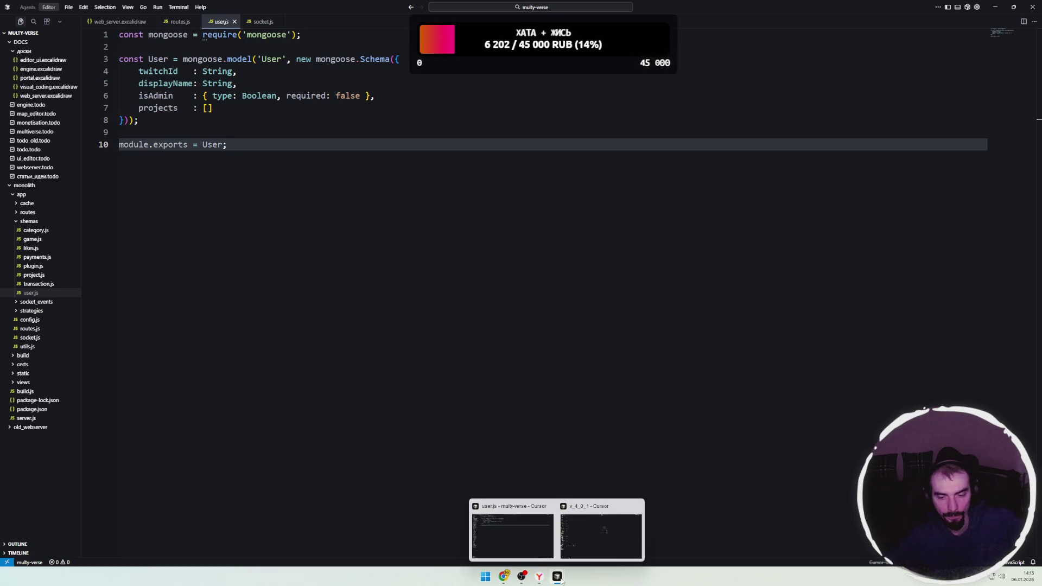
pyautogui.click(126, 25)
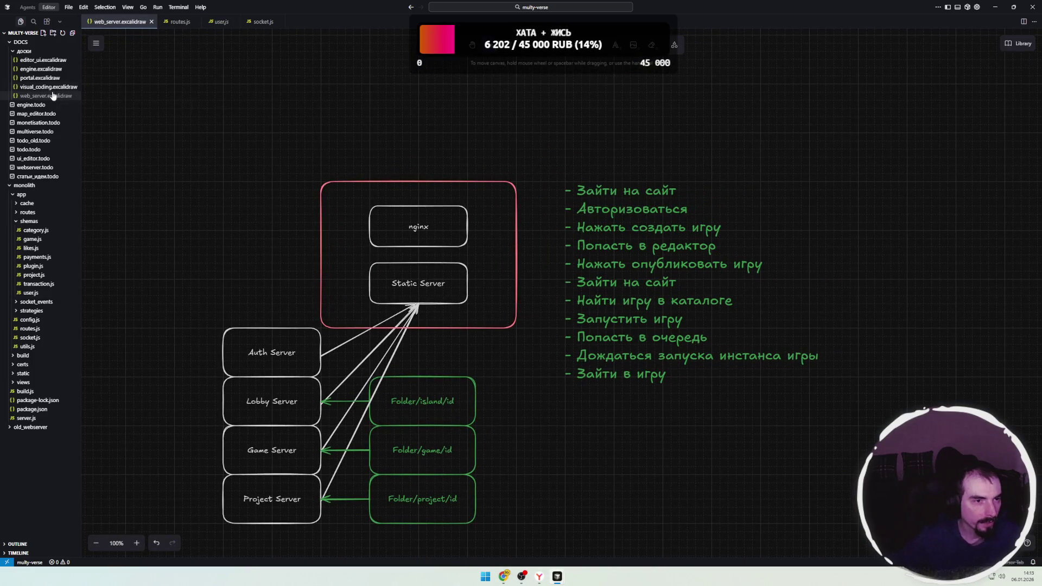
# - Open the editor_ui.excalidraw board from the Explorer
pyautogui.click(44, 60)
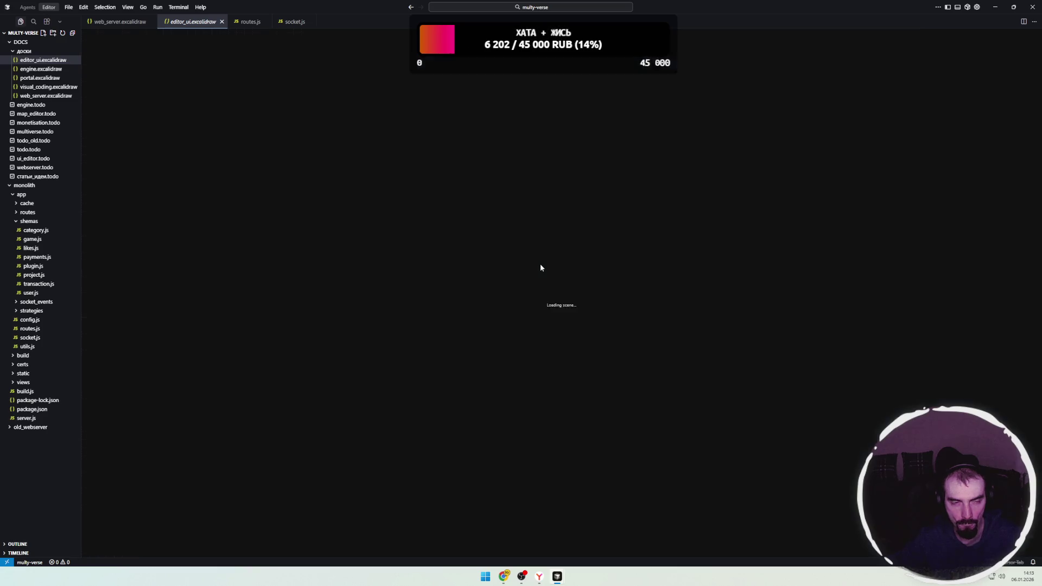
# - Zoom into the Genshin screenshot on the editor UI board, then return to routes.js
pyautogui.hscroll(10, 701, 308)
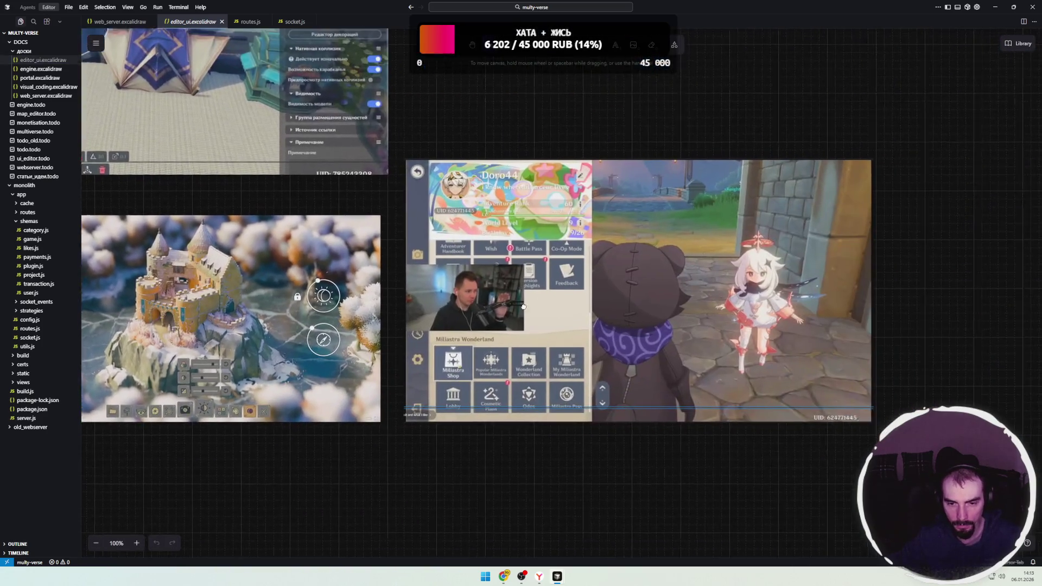
pyautogui.scroll(4, 496, 295)
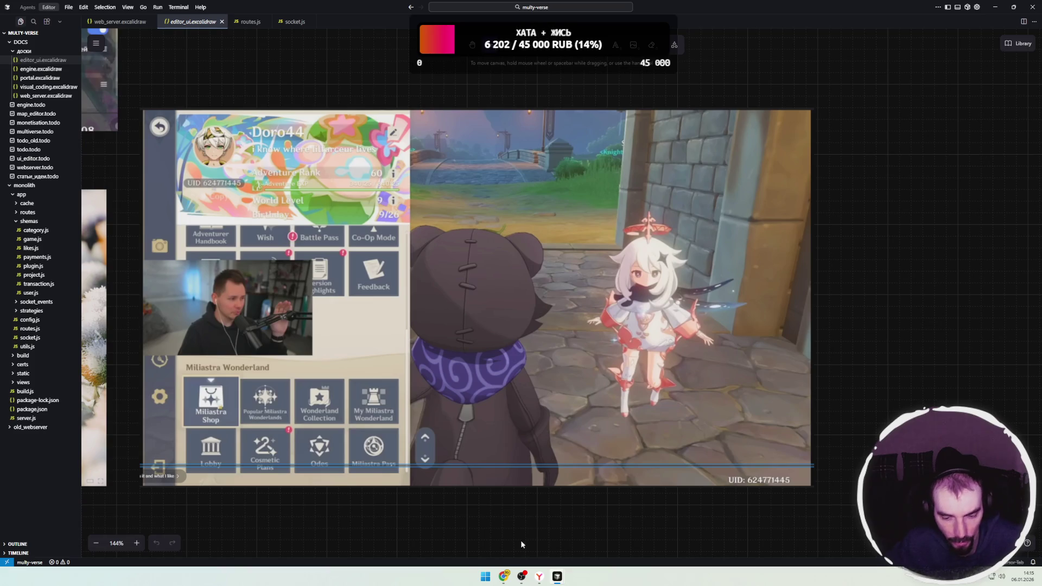
pyautogui.click(250, 22)
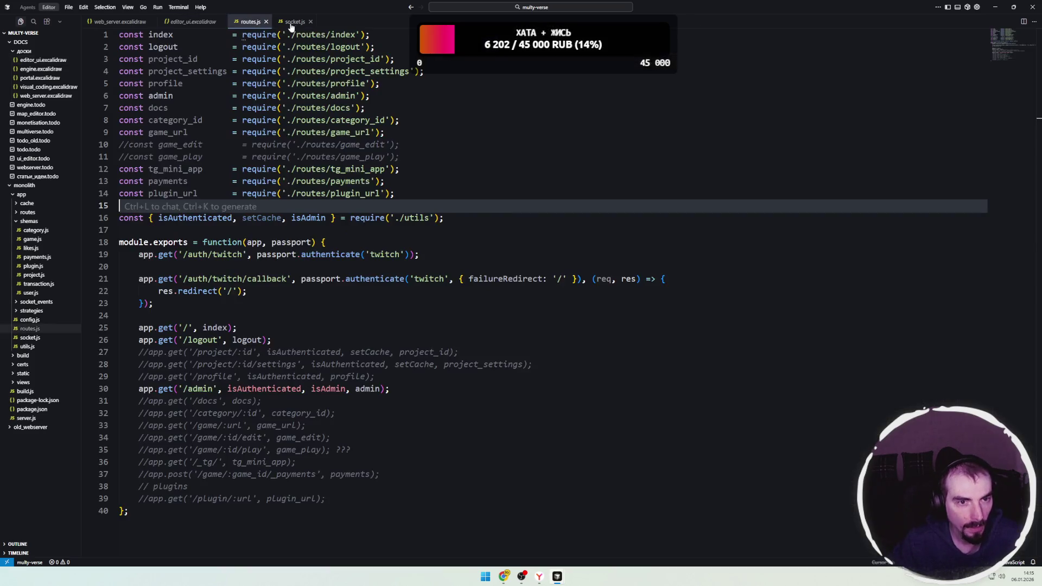
# - In socket.js, check the commented game_play call and the disconnect handler
pyautogui.click(295, 22)
pyautogui.click(332, 229)
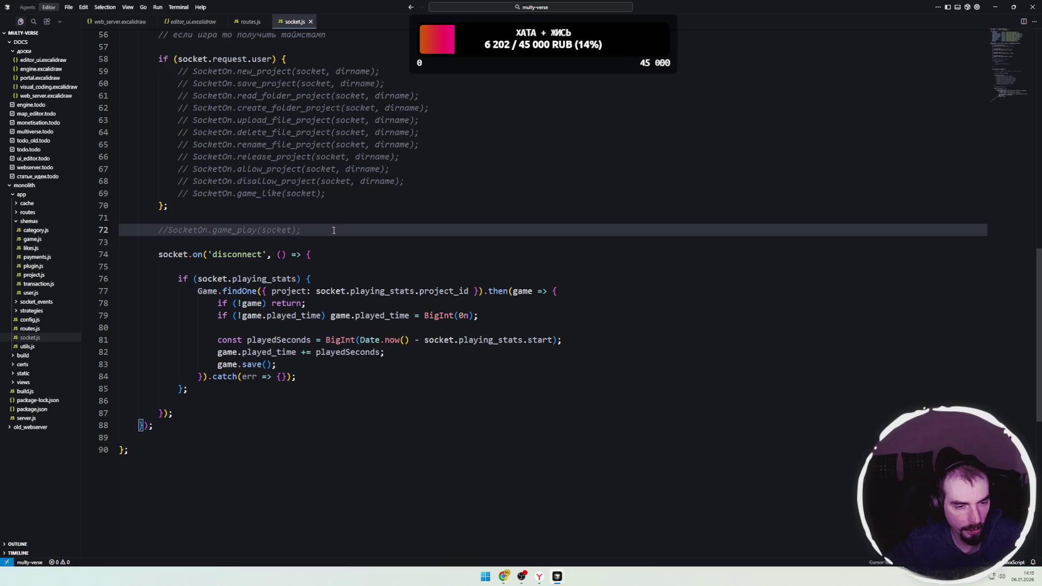
pyautogui.press('Down')
pyautogui.click(327, 254)
# - Browse the admin.js and category_id.js route handlers and routes.js, then open server.js
pyautogui.click(31, 223)
pyautogui.click(35, 214)
pyautogui.click(33, 222)
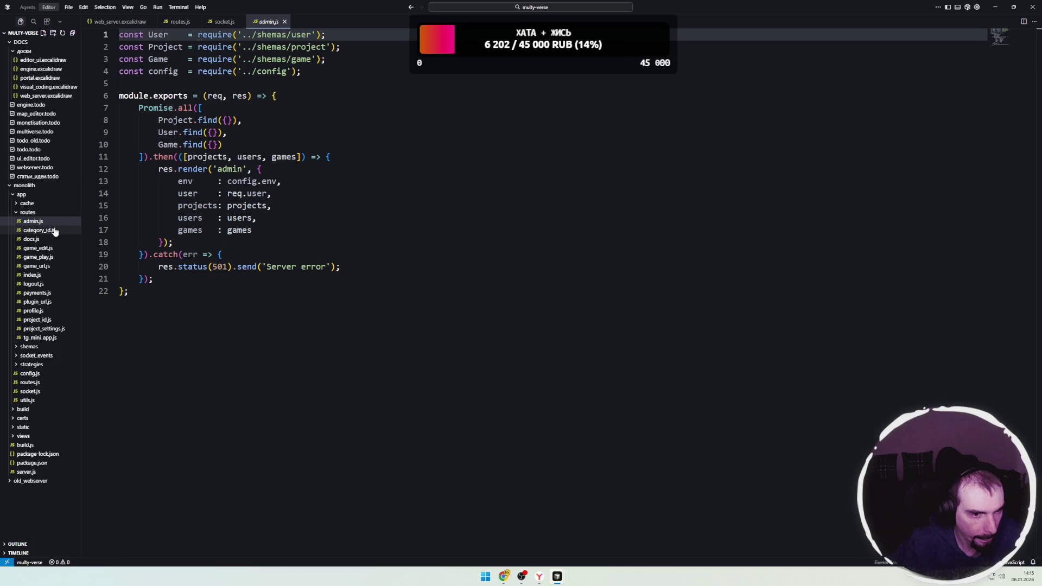
pyautogui.click(33, 231)
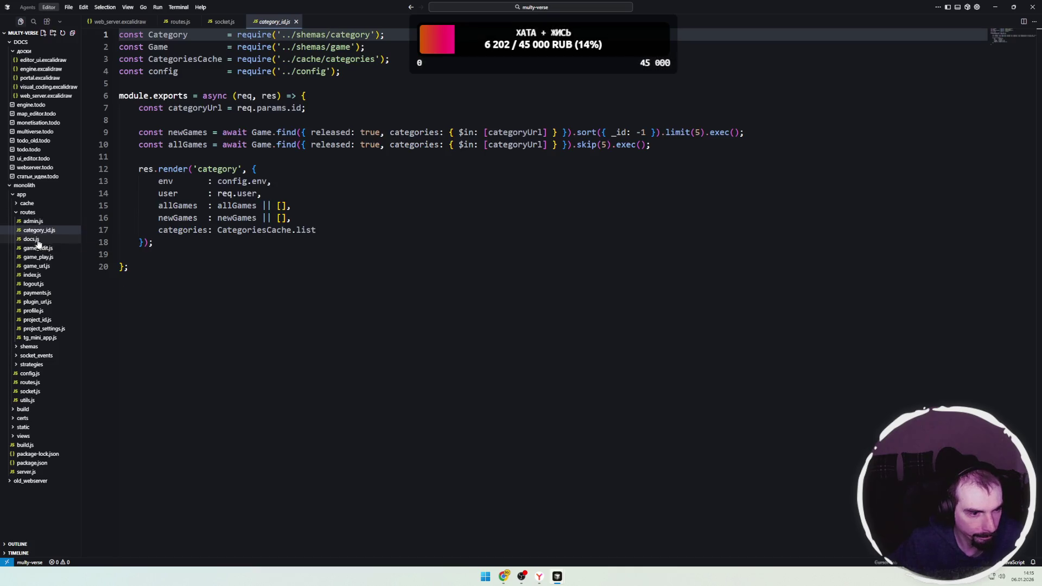
pyautogui.click(28, 213)
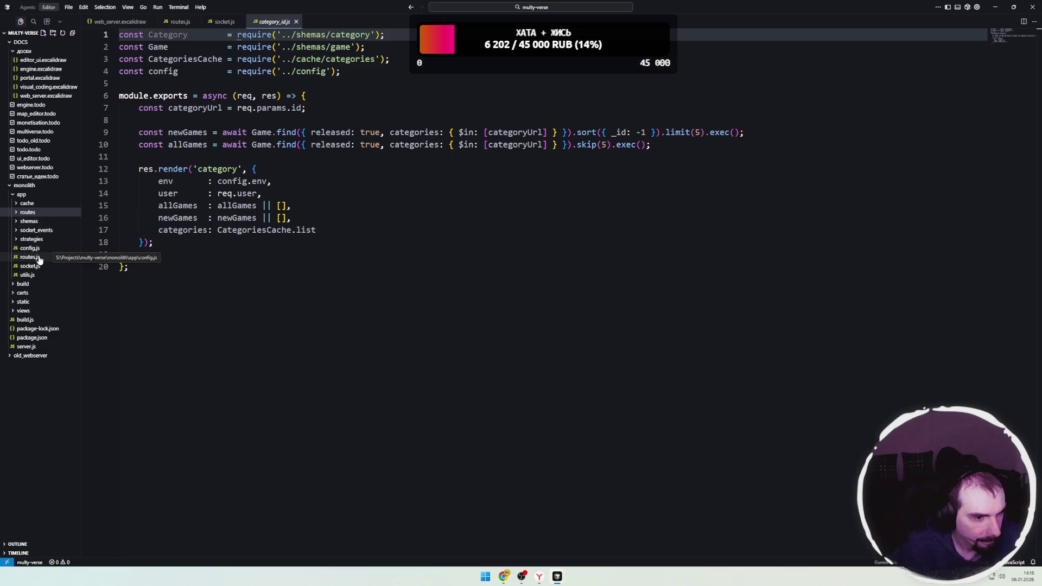
pyautogui.click(39, 258)
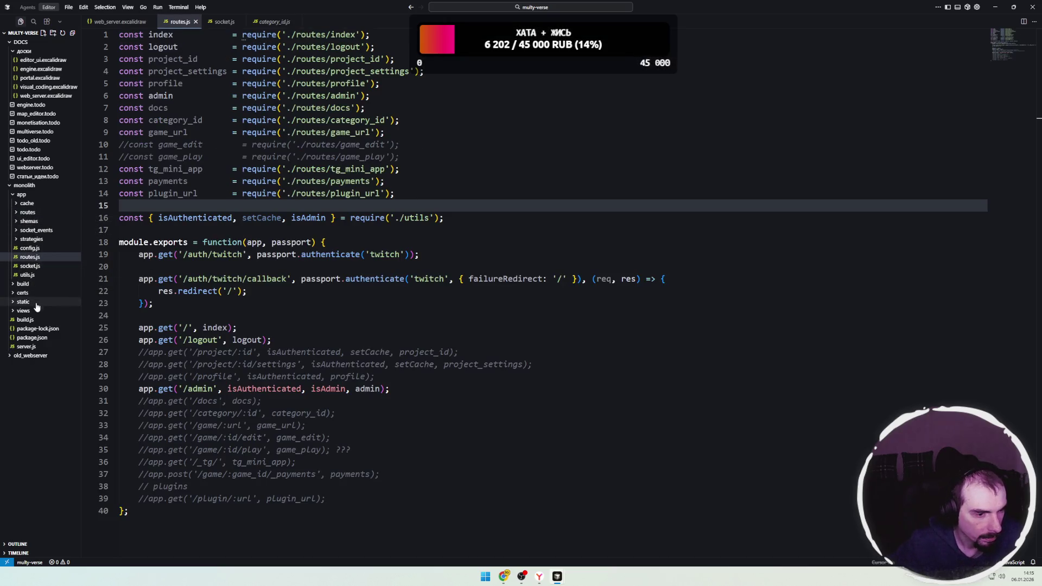
pyautogui.click(26, 346)
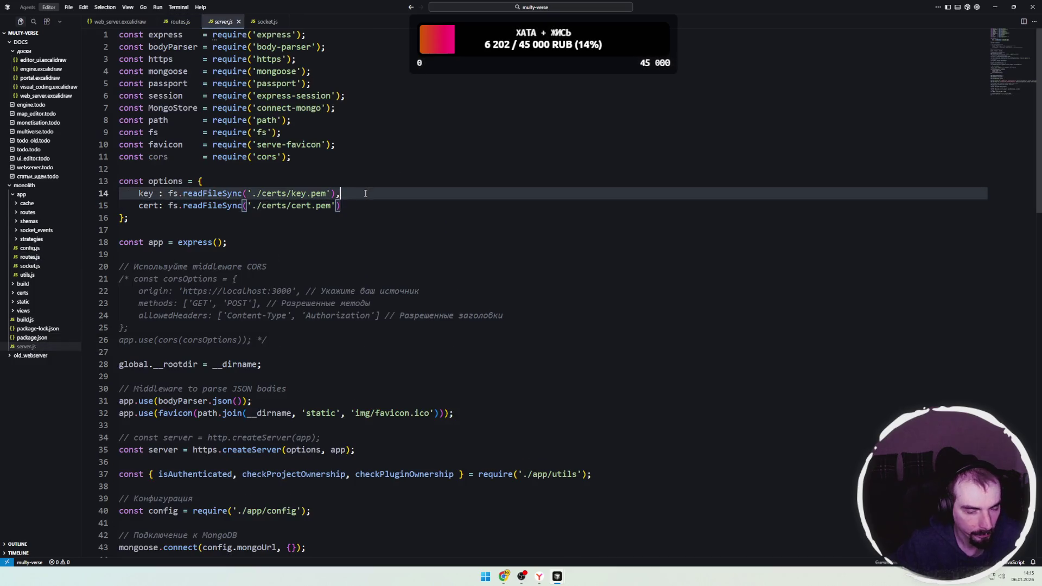
pyautogui.click(267, 179)
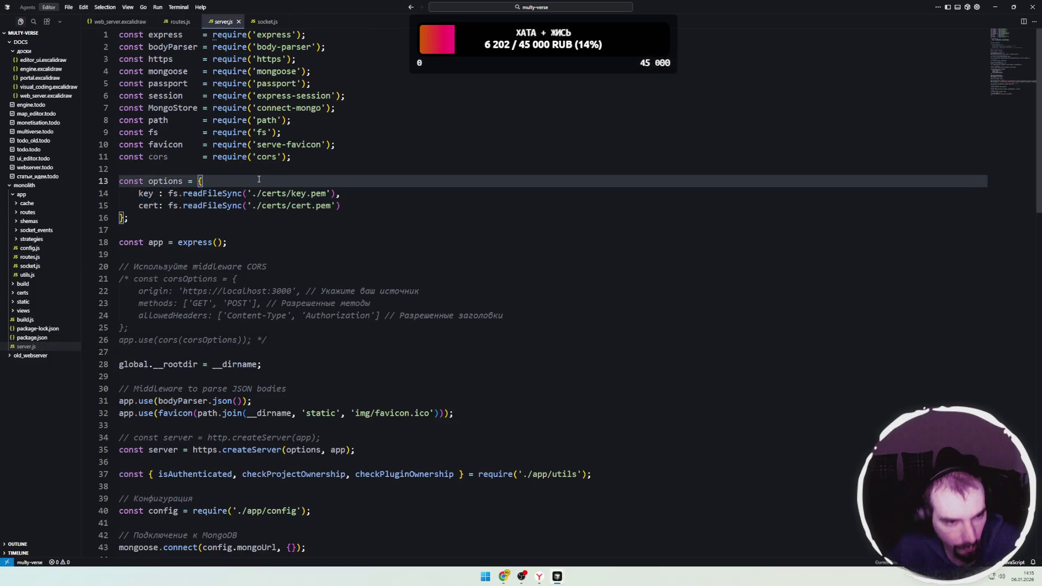
pyautogui.click(122, 158)
pyautogui.hotkey('ctrl', '/')
pyautogui.click(227, 178)
pyautogui.scroll(-10, 227, 179)
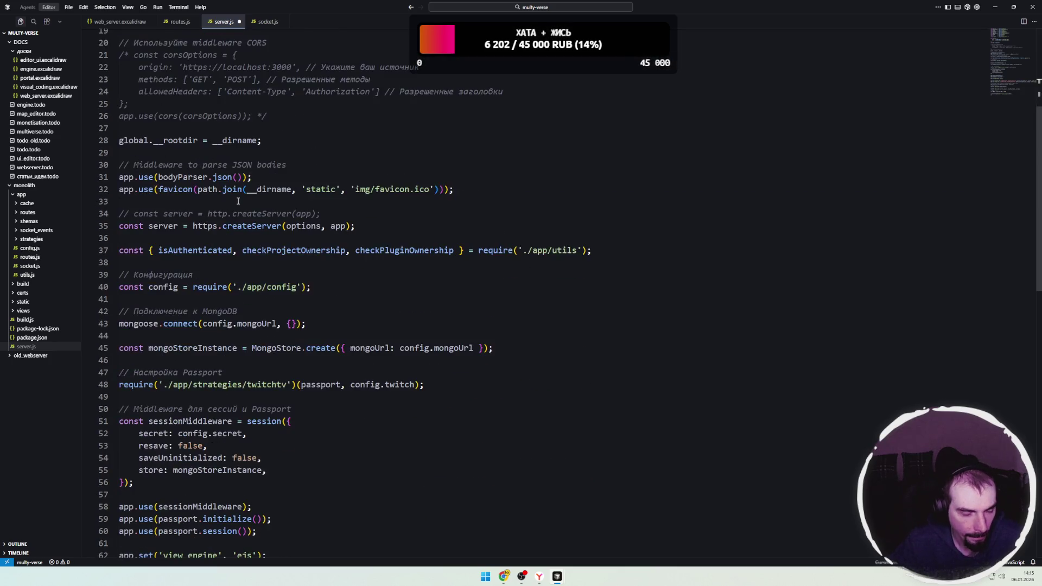
pyautogui.click(285, 231)
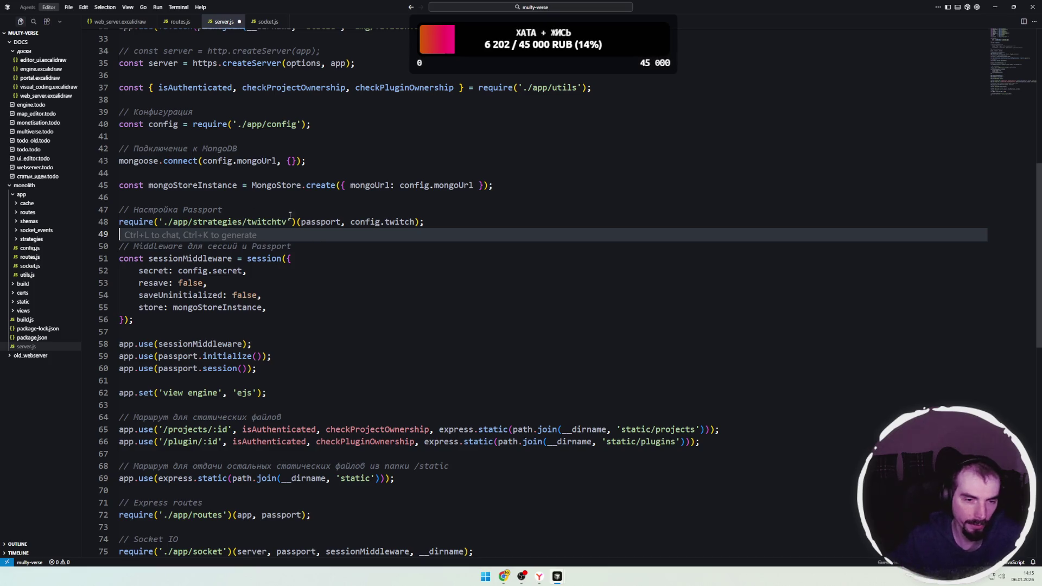
pyautogui.moveTo(424, 221)
pyautogui.mouseDown()
pyautogui.moveTo(181, 222)
pyautogui.moveTo(222, 210)
pyautogui.mouseUp()
pyautogui.click(229, 220)
pyautogui.click(328, 222)
pyautogui.moveTo(423, 221); pyautogui.dragTo(138, 213)
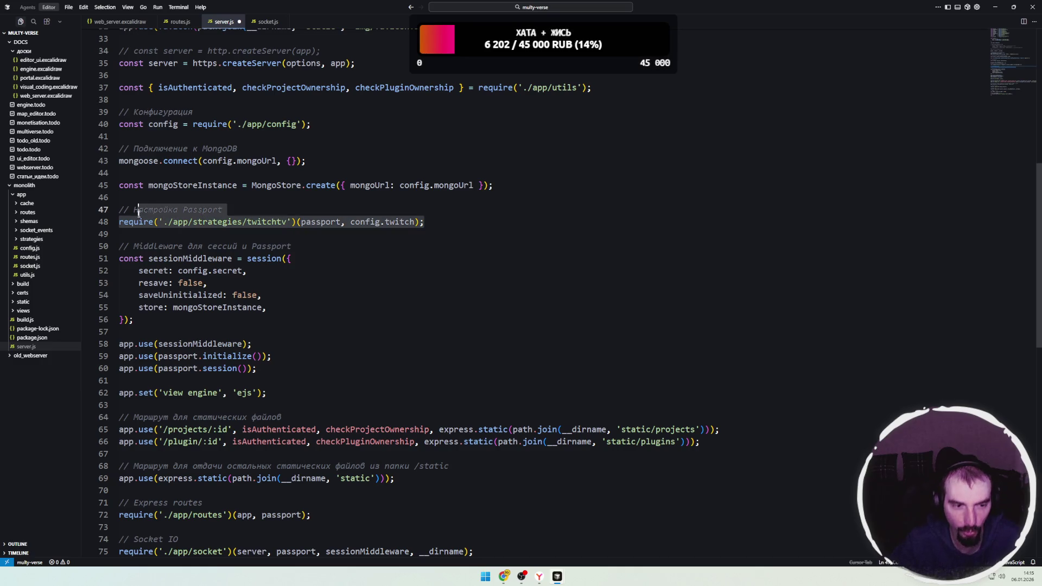
pyautogui.click(196, 234)
pyautogui.scroll(-5, 253, 250)
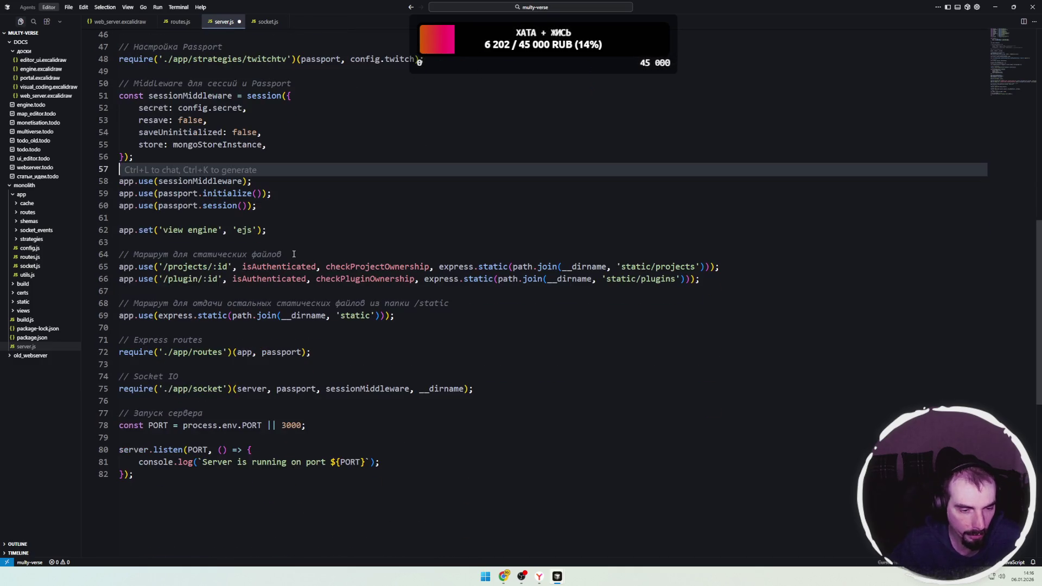
pyautogui.click(303, 235)
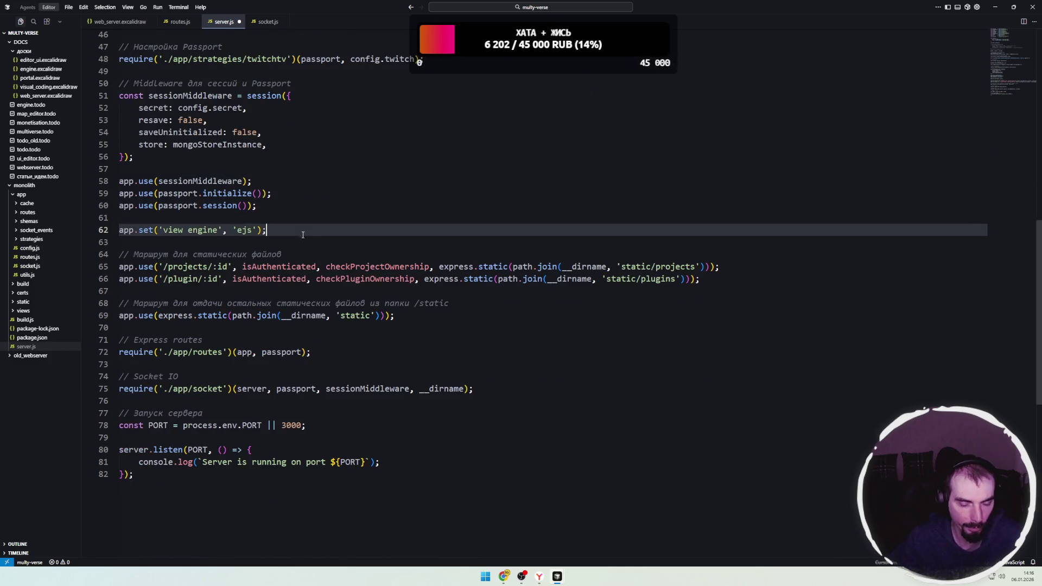
pyautogui.click(196, 282)
pyautogui.click(204, 286)
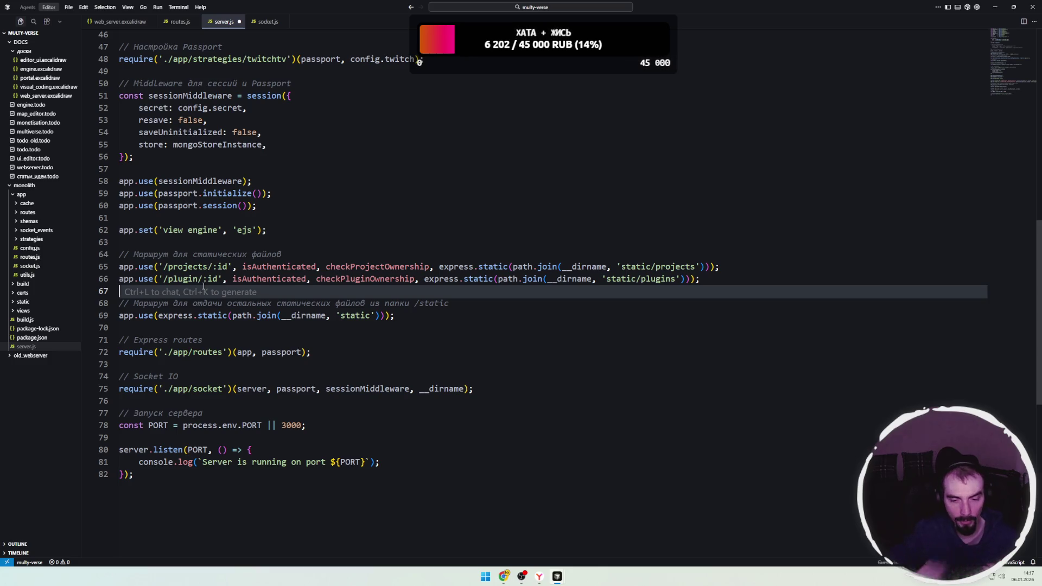
# - Bring the Chrome window with the YouTube soul-funk playlist video to the front
pyautogui.moveTo(504, 577)
pyautogui.click(441, 536)
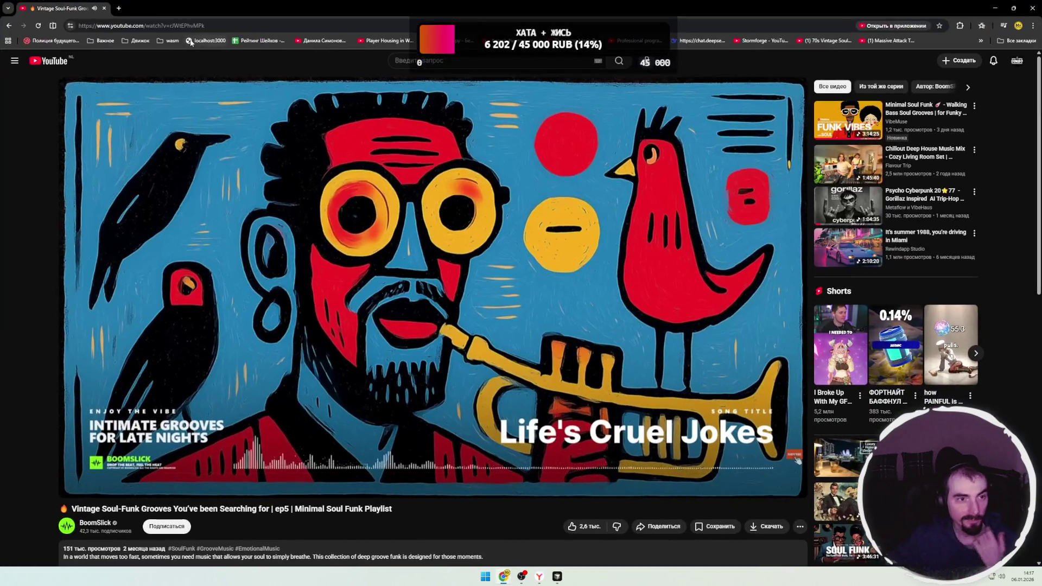
# - Open a recommended live Twitch channel in a new tab, then return to the YouTube tab and Cursor
pyautogui.click(119, 8)
pyautogui.click(362, 198)
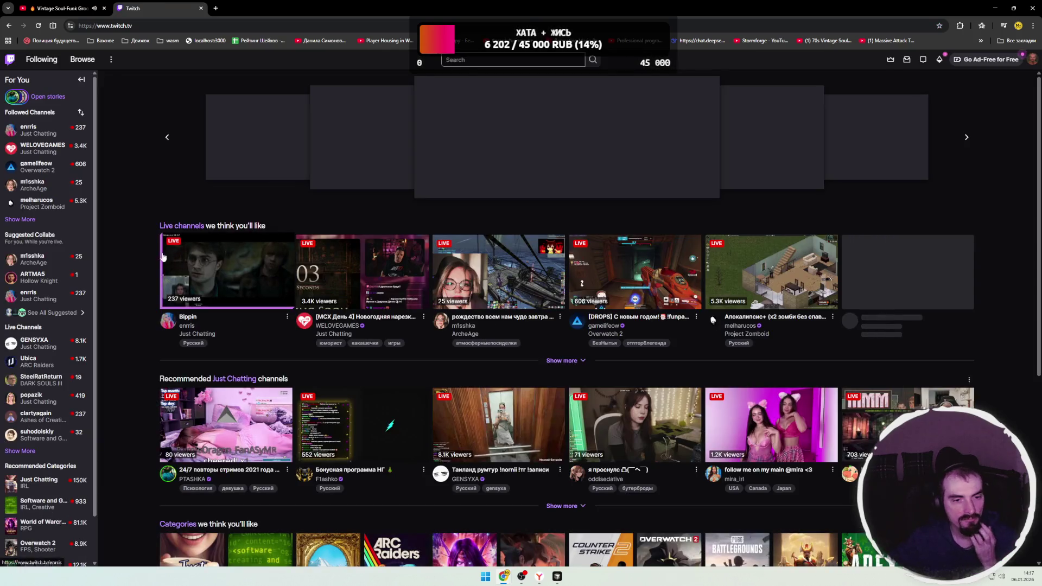
pyautogui.click(167, 257)
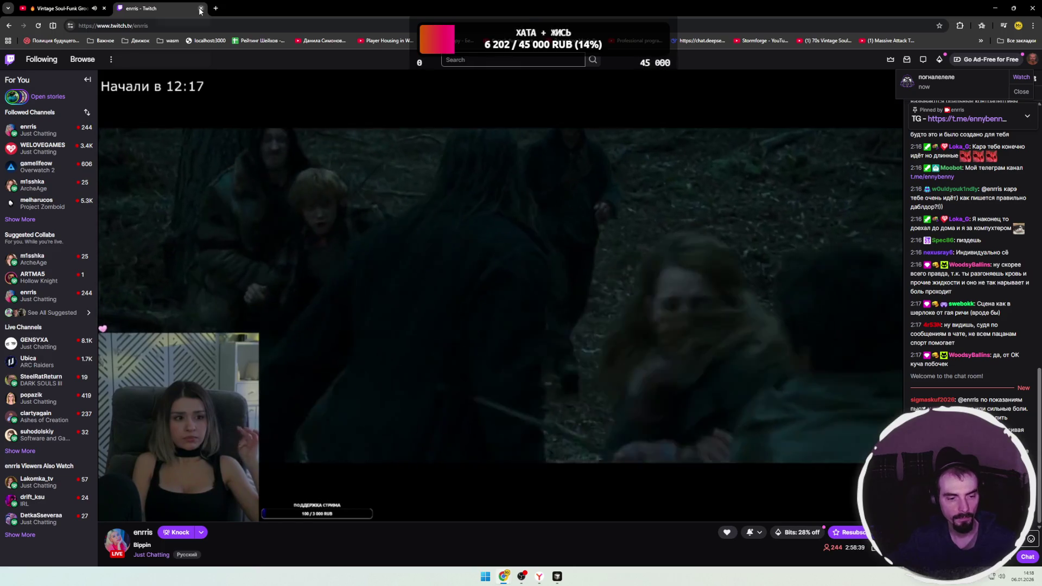
pyautogui.hotkey('ctrl', '1')
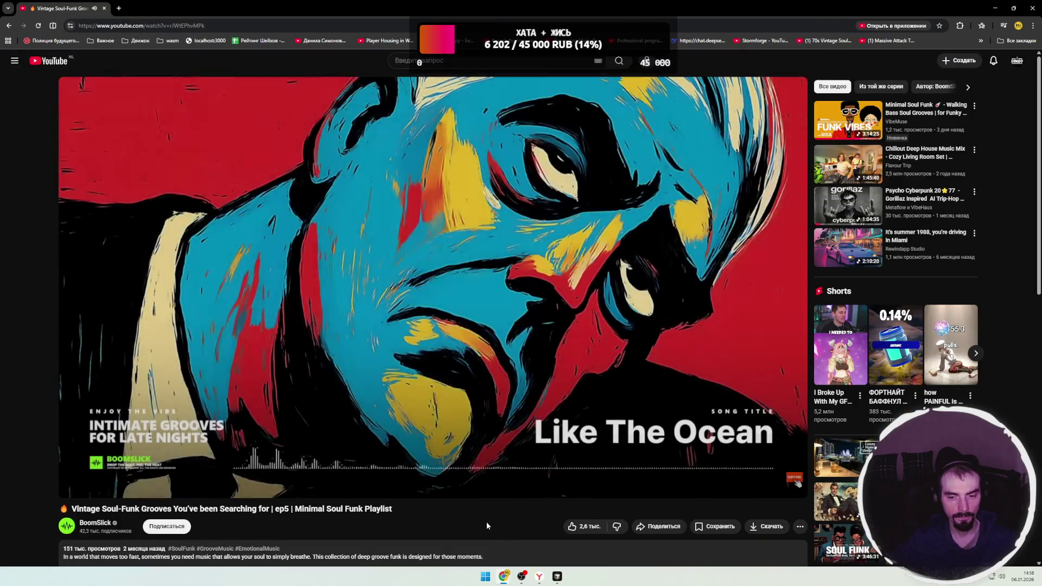
pyautogui.hotkey('alt', 'Tab')
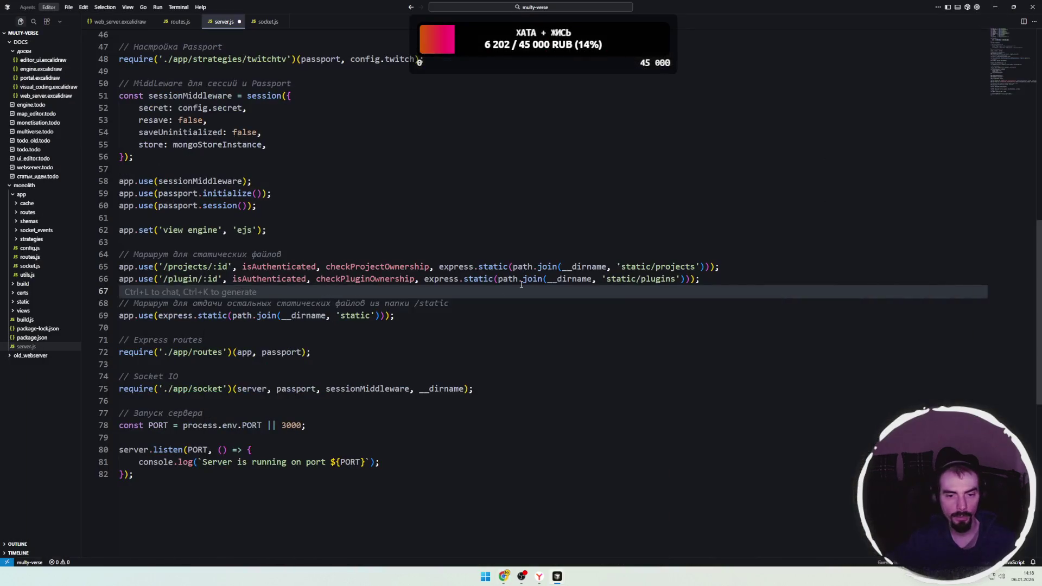
# - Place the caret at the end of line 68 in server.js
pyautogui.click(508, 308)
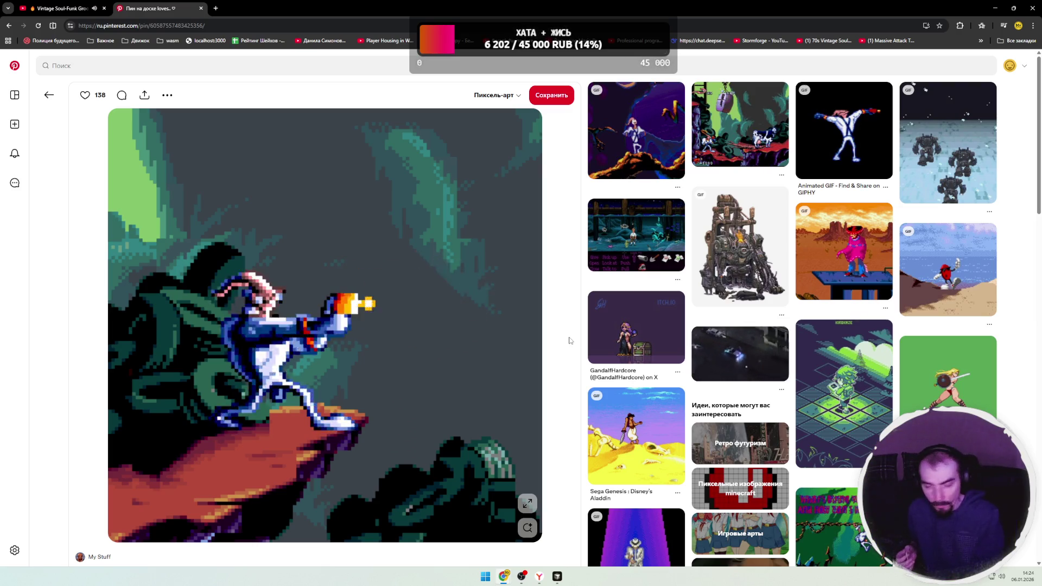
# - Open another pixel-art pin from the feed, then load twitch.tv in a new tab
pyautogui.click(655, 129)
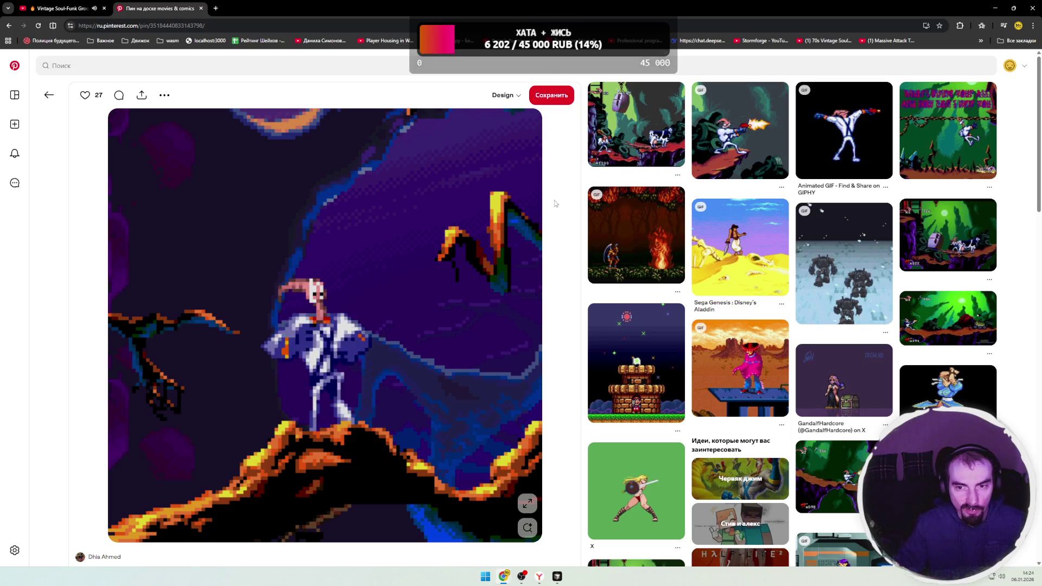
pyautogui.click(216, 12)
pyautogui.write('twitch.tv')
pyautogui.press('Return')
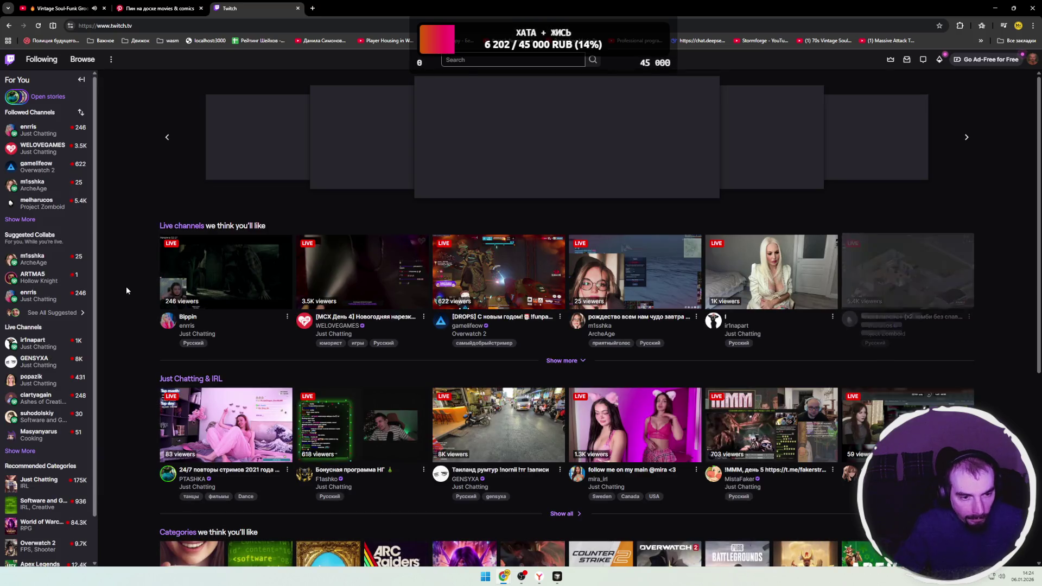
# - Search Twitch for the Software and Game Development category and open its page
pyautogui.click(488, 59)
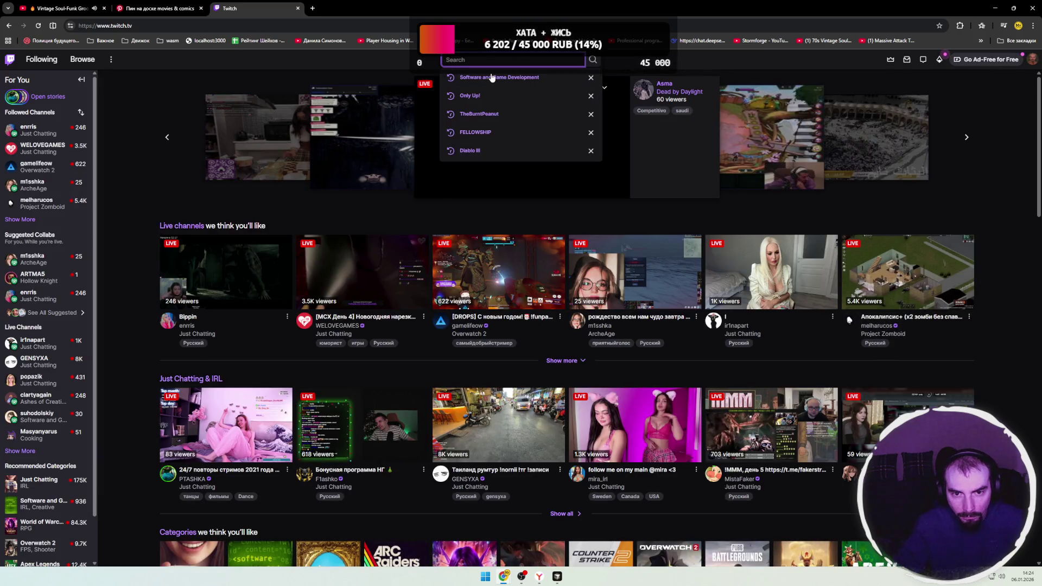
pyautogui.click(491, 76)
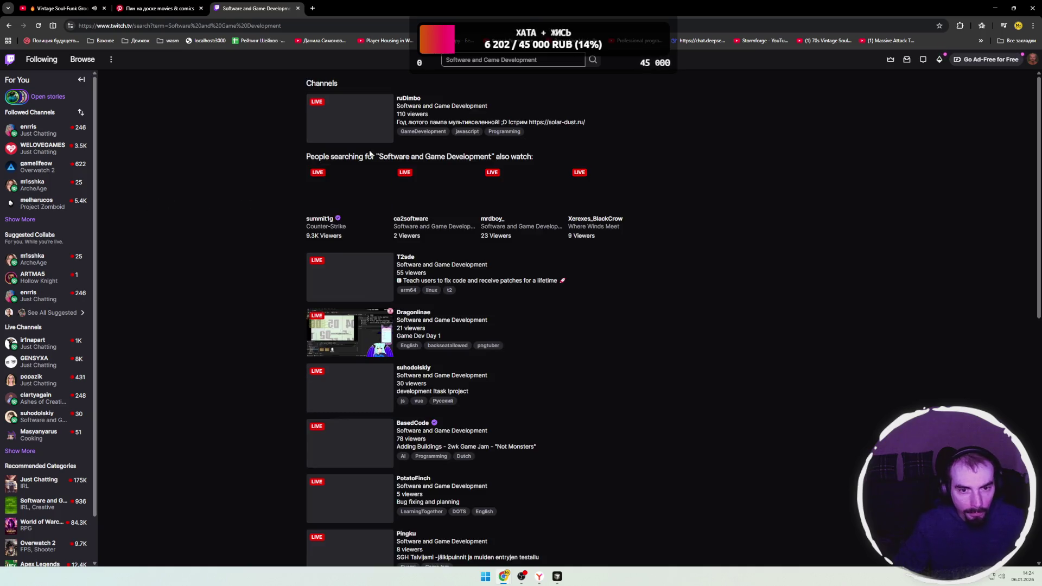
pyautogui.click(446, 109)
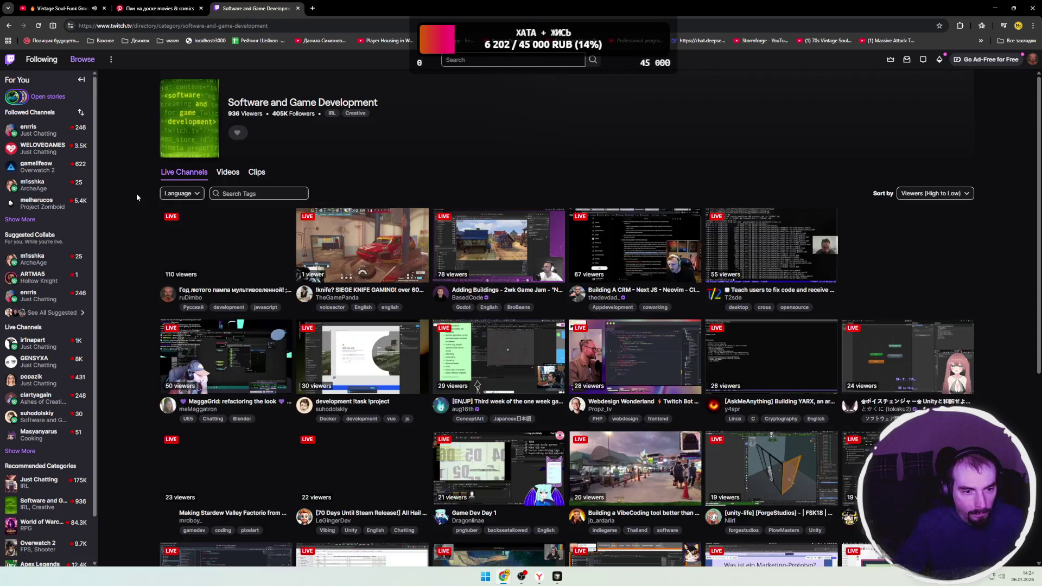
# - Filter the streams to Русский and open the golang/vue 'development' stream
pyautogui.click(182, 194)
pyautogui.scroll(-3, 195, 288)
pyautogui.scroll(-3, 190, 288)
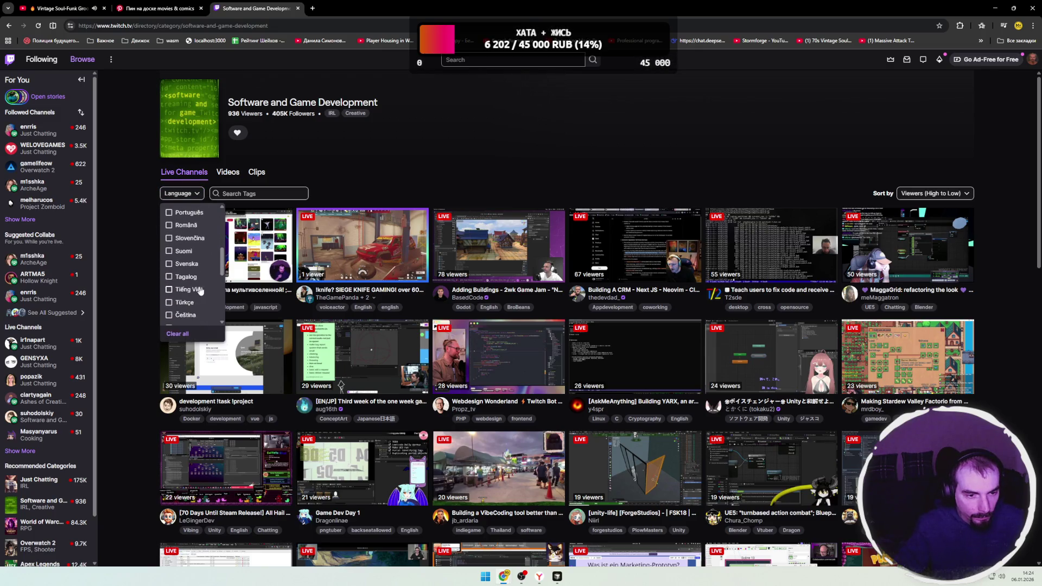
pyautogui.click(182, 315)
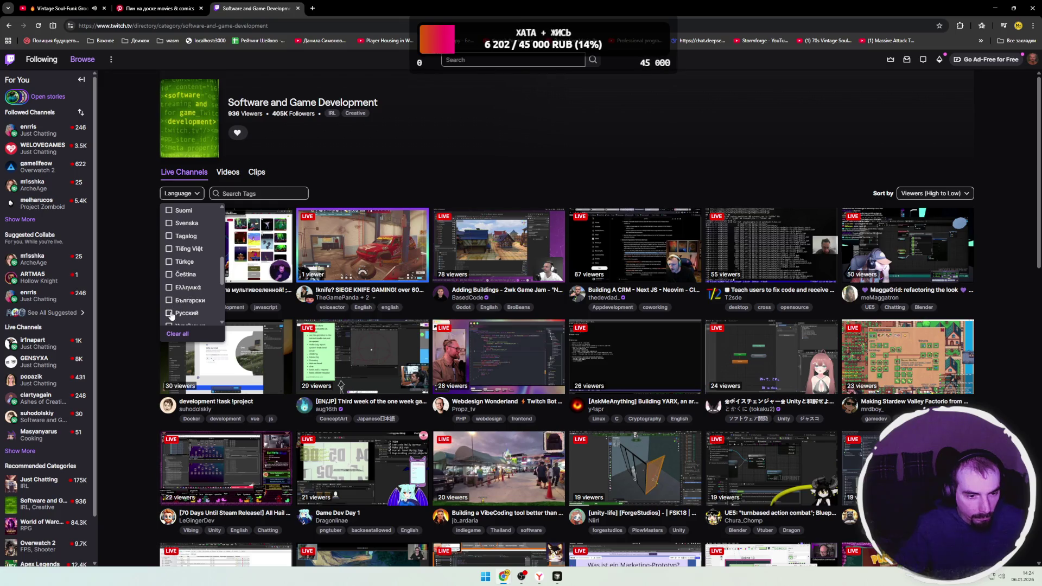
pyautogui.click(137, 299)
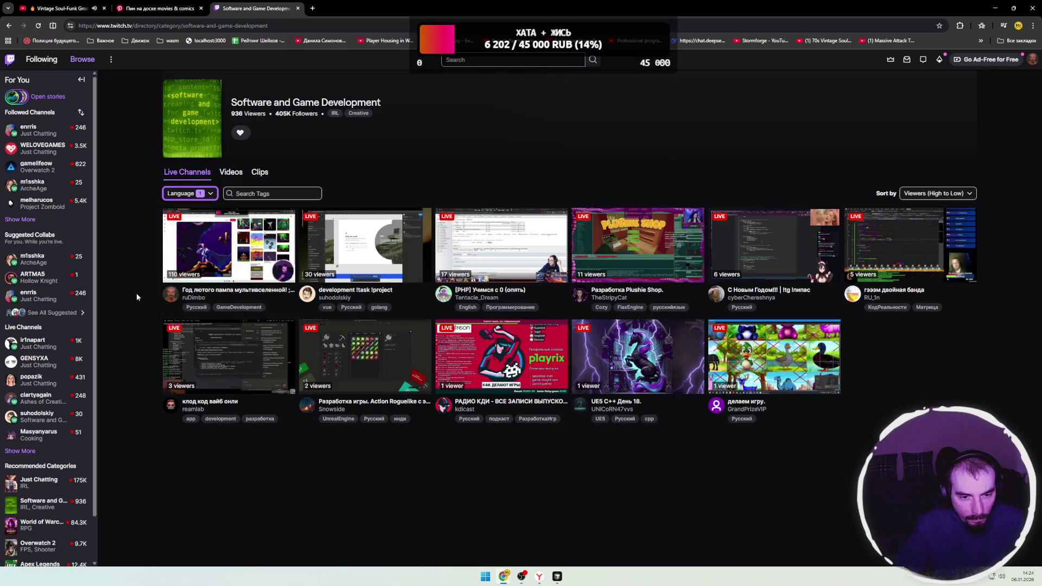
pyautogui.click(135, 293)
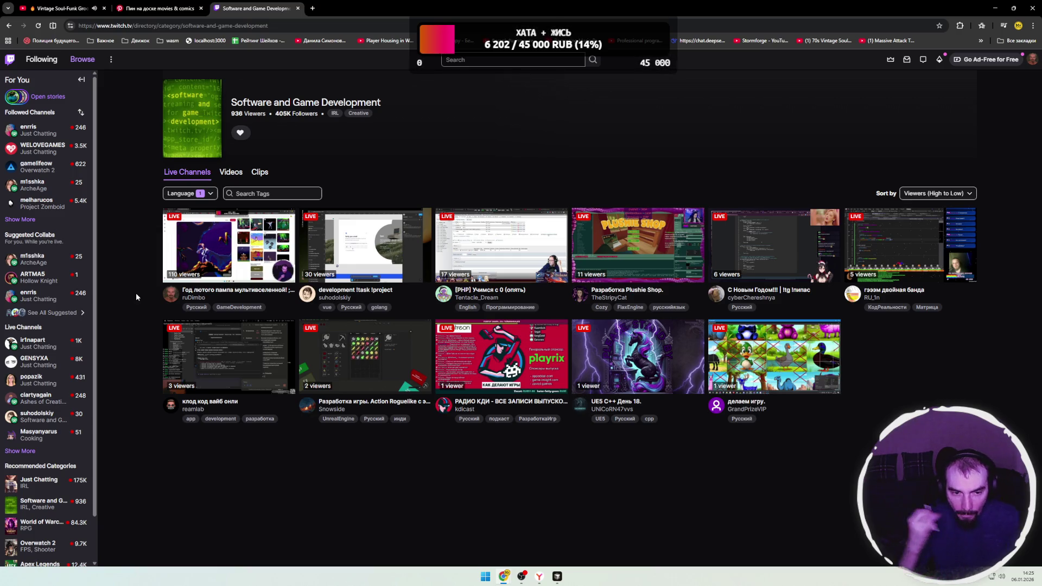
pyautogui.click(358, 247)
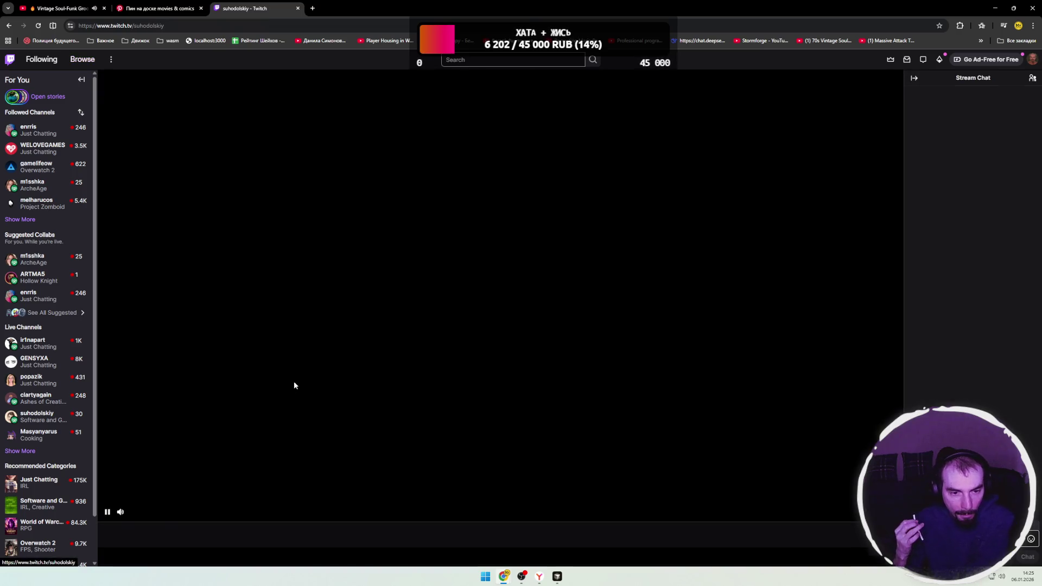
# - Unmute and watch the Twitch stream with chat, briefly checking another channel and the YouTube tab
pyautogui.click(142, 513)
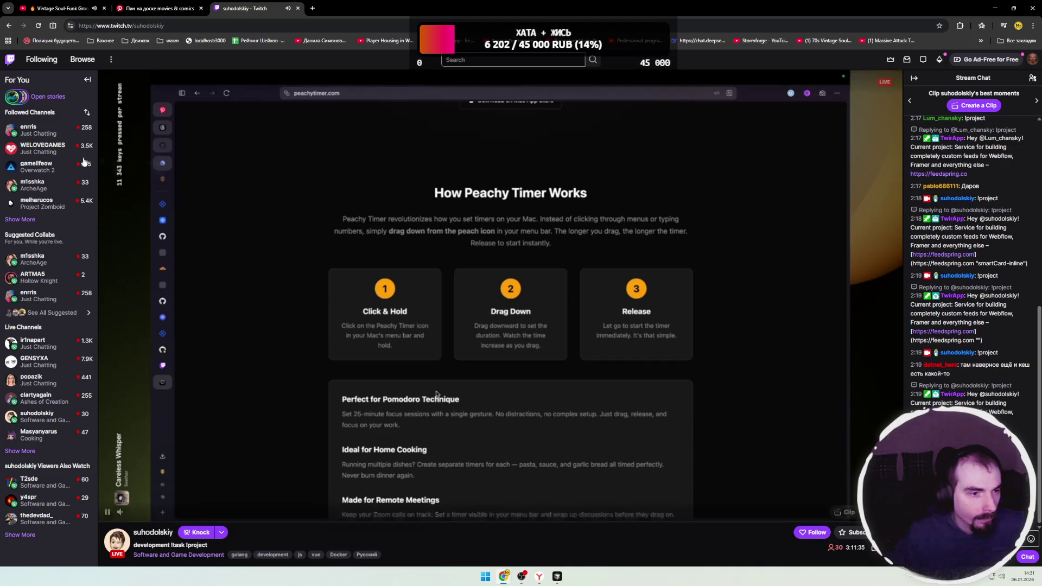
pyautogui.click(87, 130)
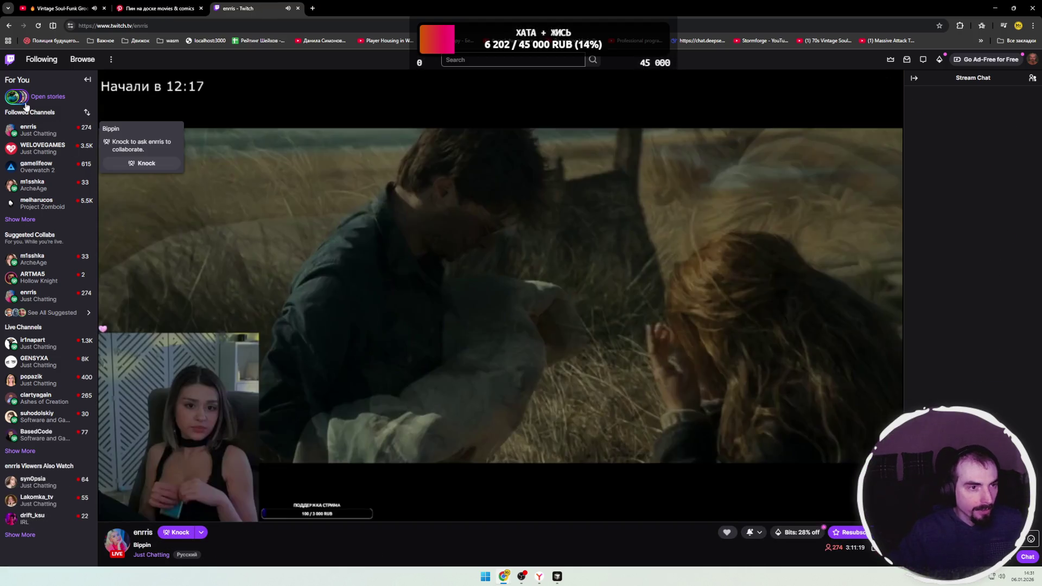
pyautogui.click(73, 9)
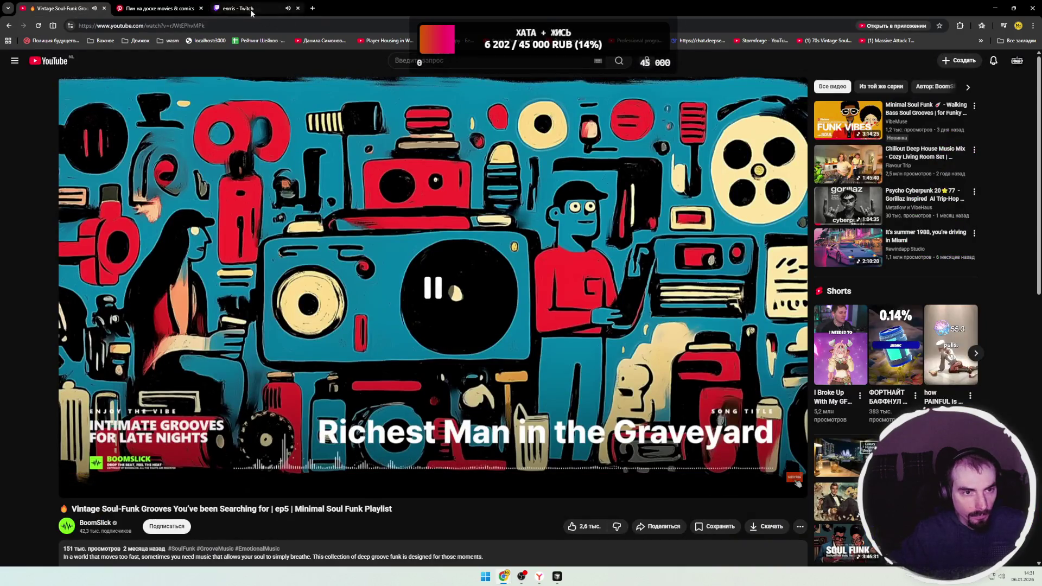
pyautogui.click(252, 10)
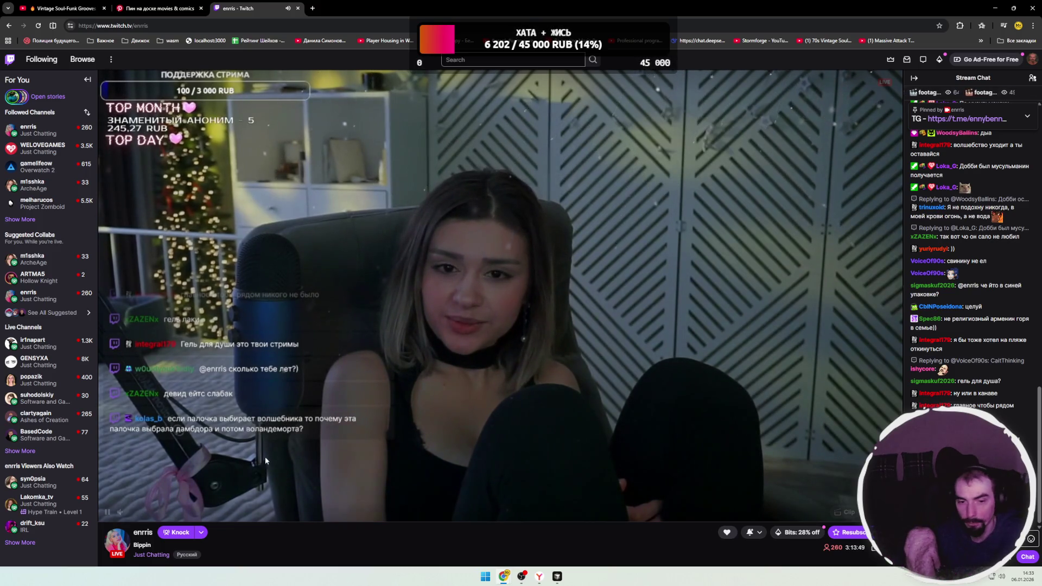
pyautogui.hotkey('ctrl', 't')
# - Close the Twitch tab and open the YouTube home feed in the new tab
pyautogui.click(298, 8)
pyautogui.click(480, 202)
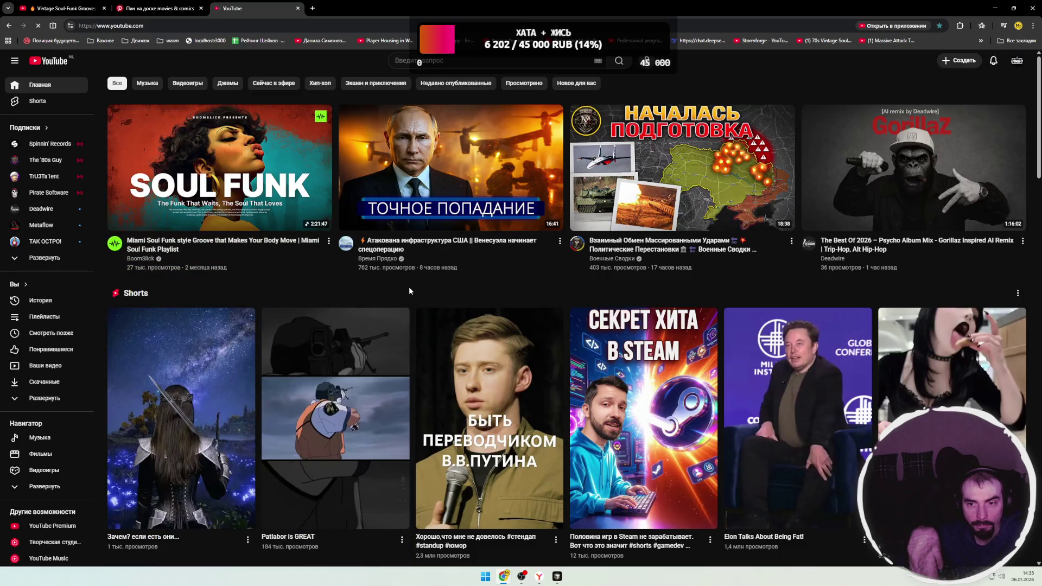
pyautogui.scroll(-7, 408, 287)
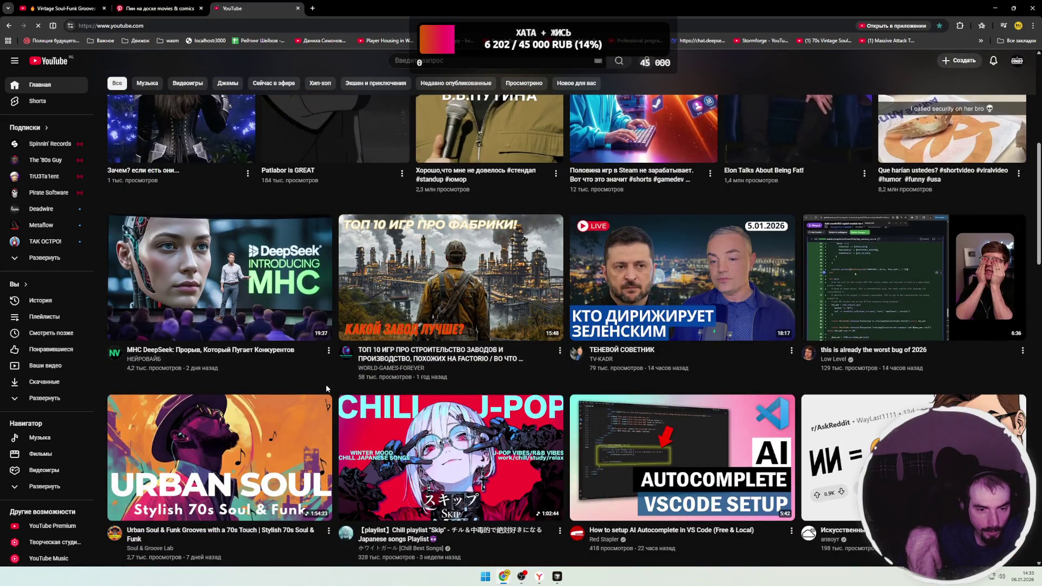
pyautogui.scroll(-3, 331, 384)
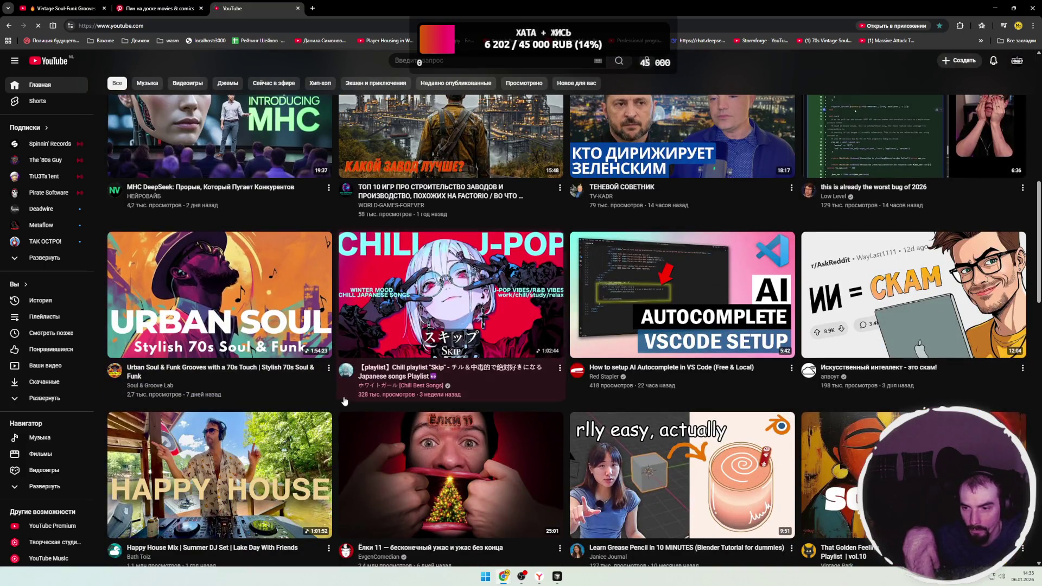
pyautogui.scroll(-3, 346, 396)
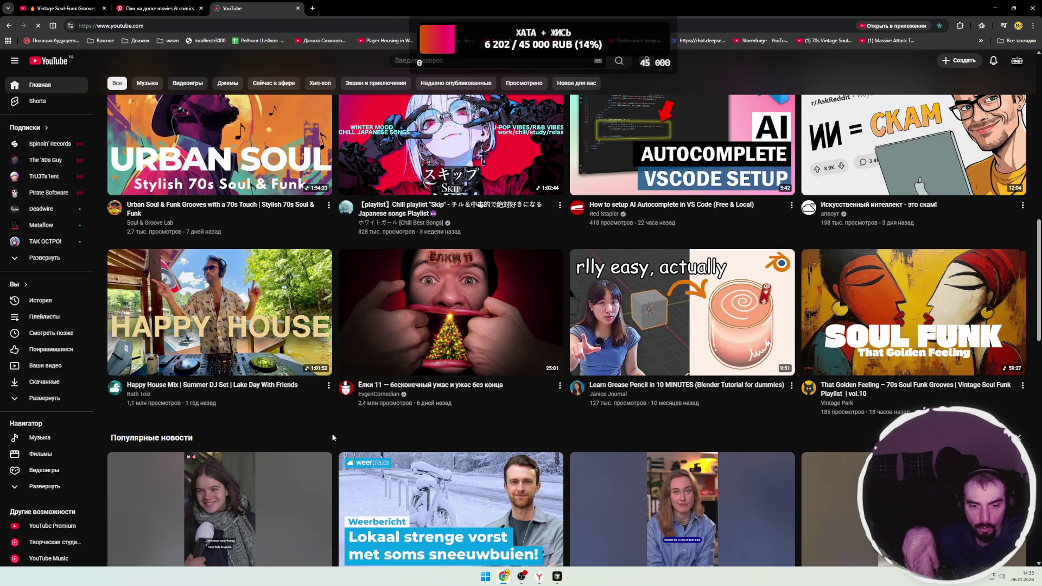
pyautogui.scroll(-8, 333, 438)
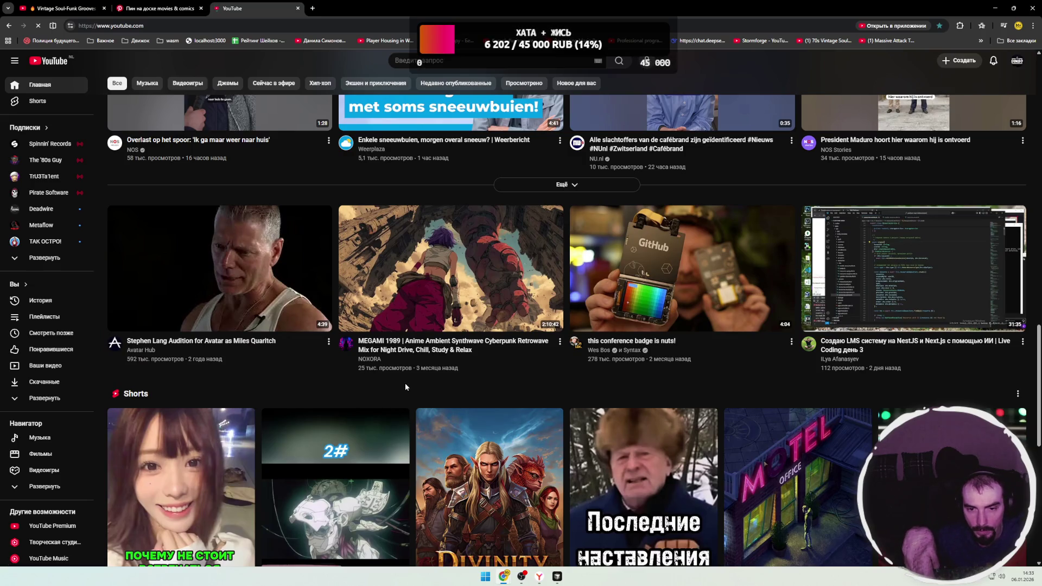
# - Browse down the home feed past the Daft Funk mix and Blender 5.0 tutorial, then return to the soul-funk tab
pyautogui.moveTo(412, 302)
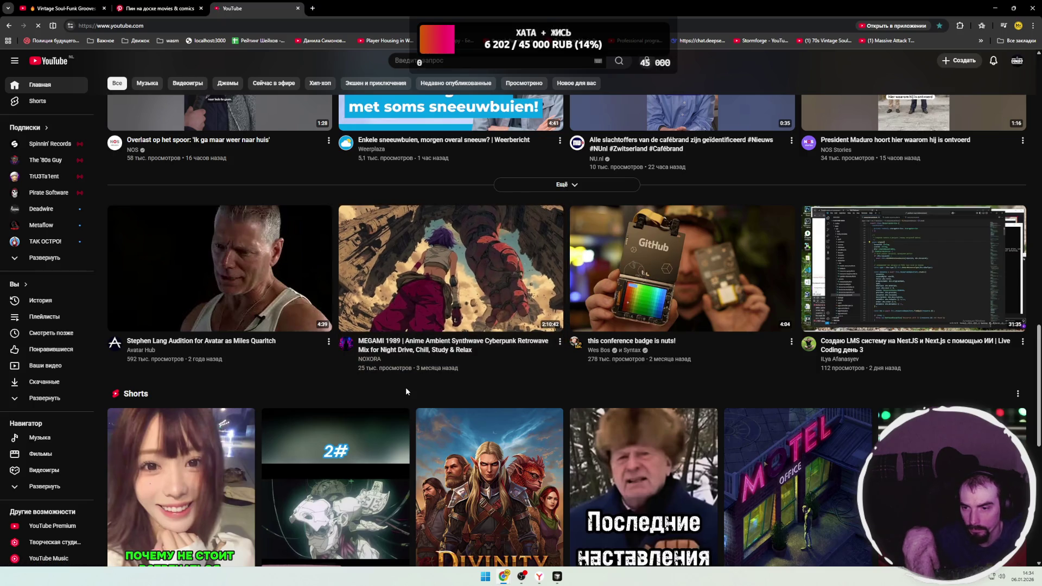
pyautogui.scroll(-3, 405, 384)
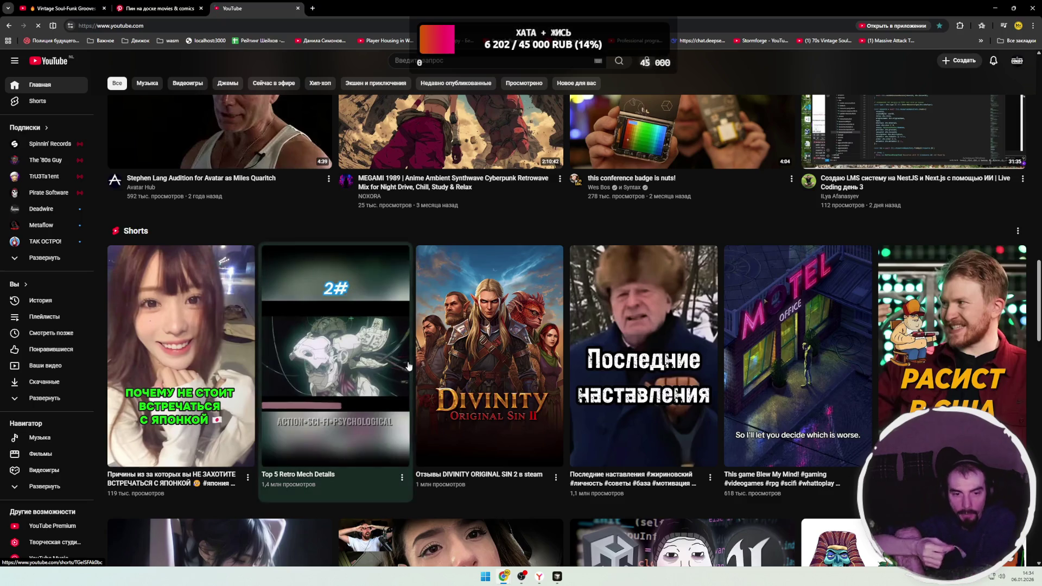
pyautogui.scroll(-5, 455, 304)
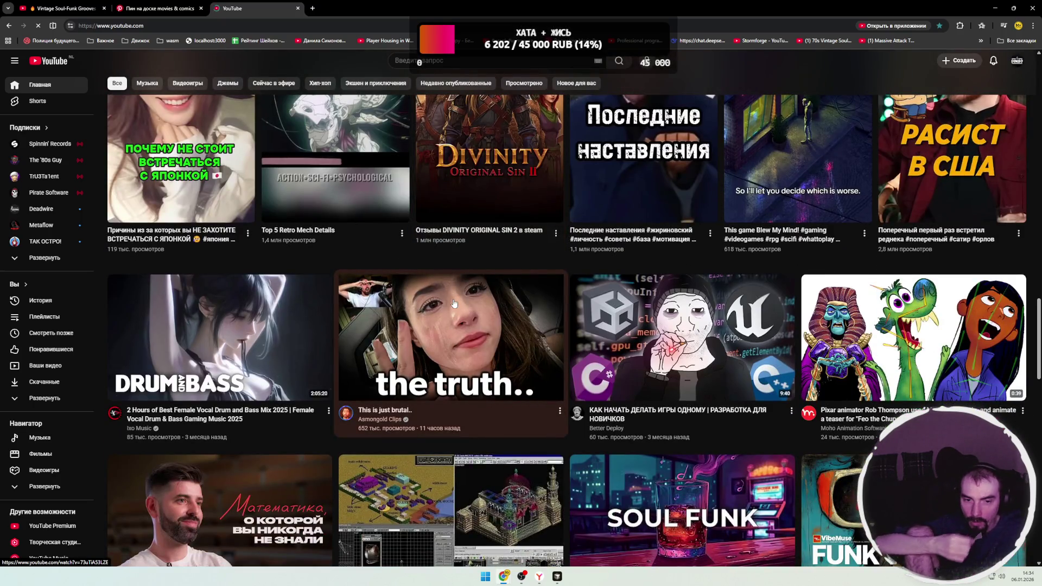
pyautogui.scroll(-2, 455, 304)
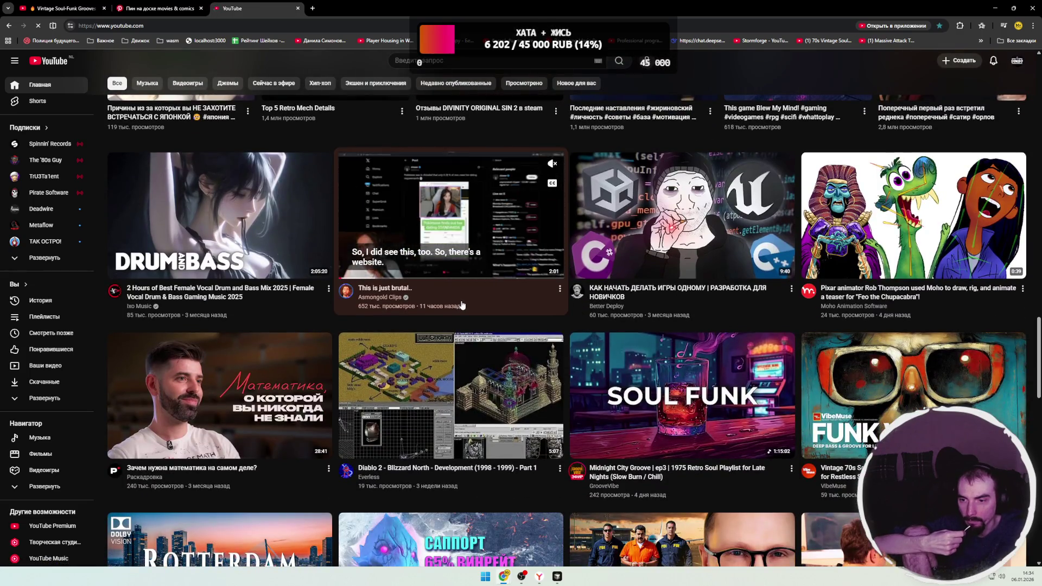
pyautogui.scroll(-3, 462, 305)
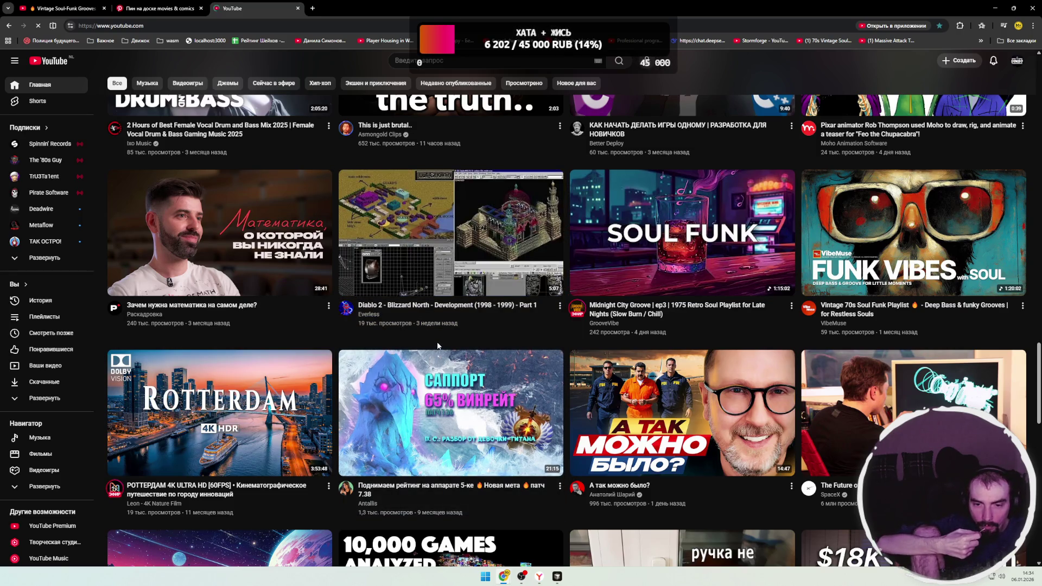
pyautogui.moveTo(470, 280)
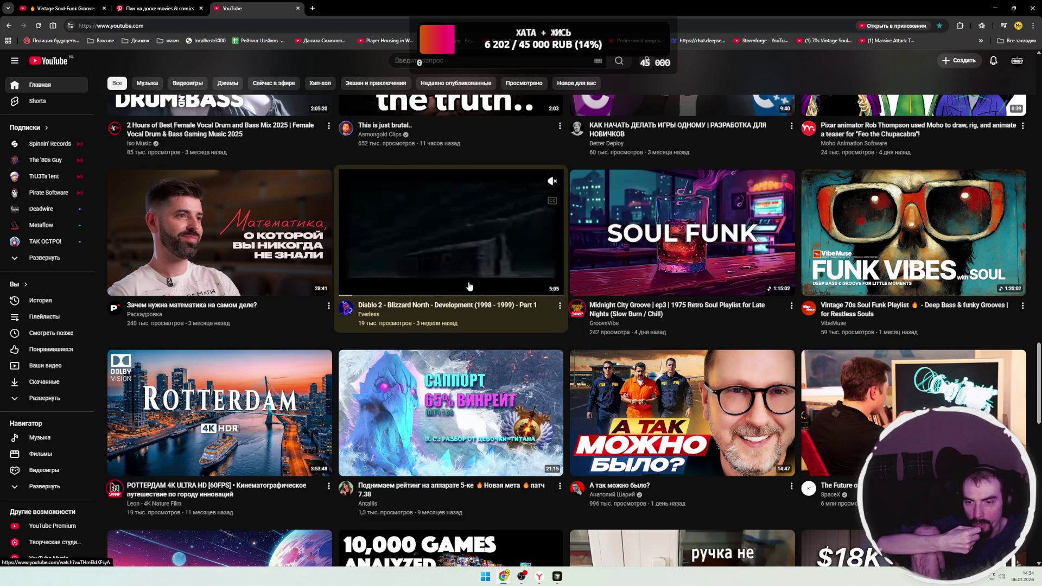
pyautogui.scroll(-2, 469, 290)
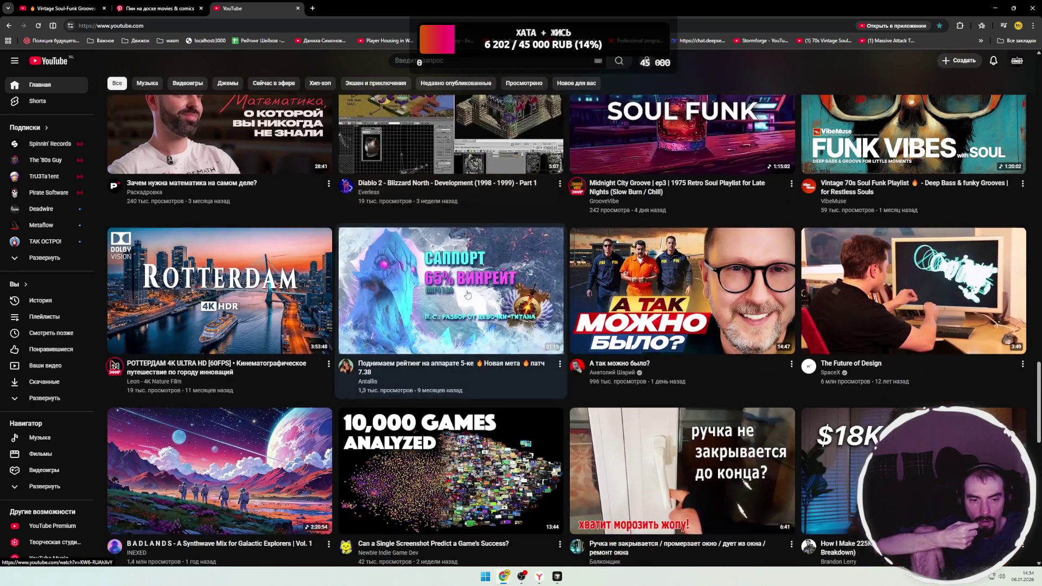
pyautogui.scroll(-3, 506, 301)
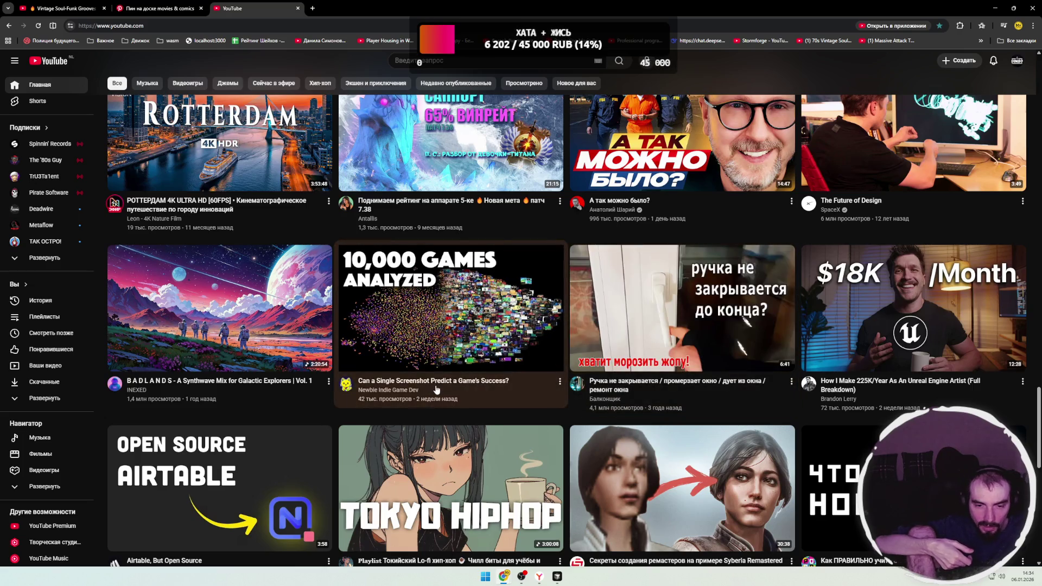
pyautogui.moveTo(481, 386)
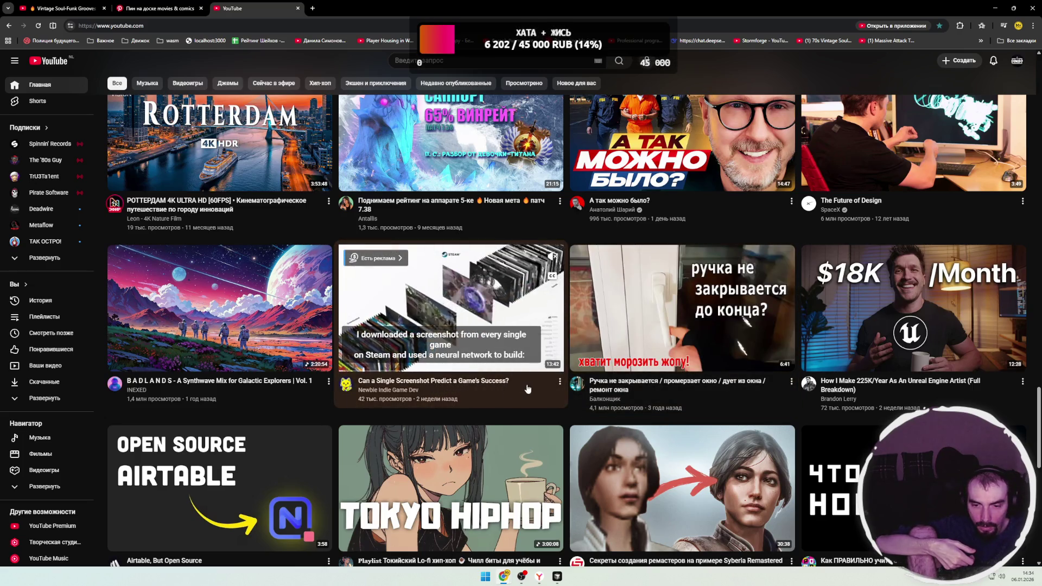
pyautogui.moveTo(567, 366)
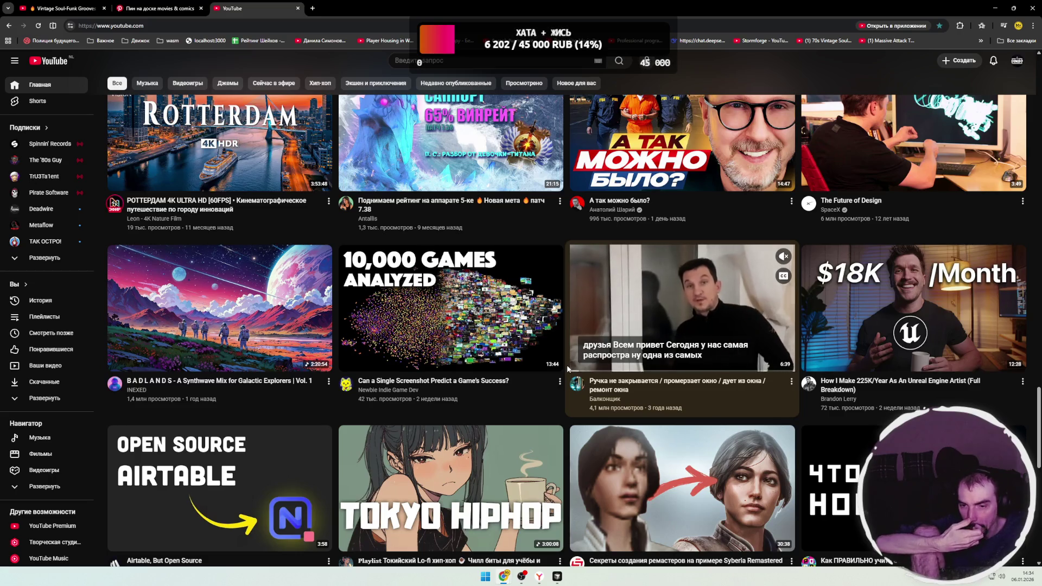
pyautogui.scroll(-2, 564, 365)
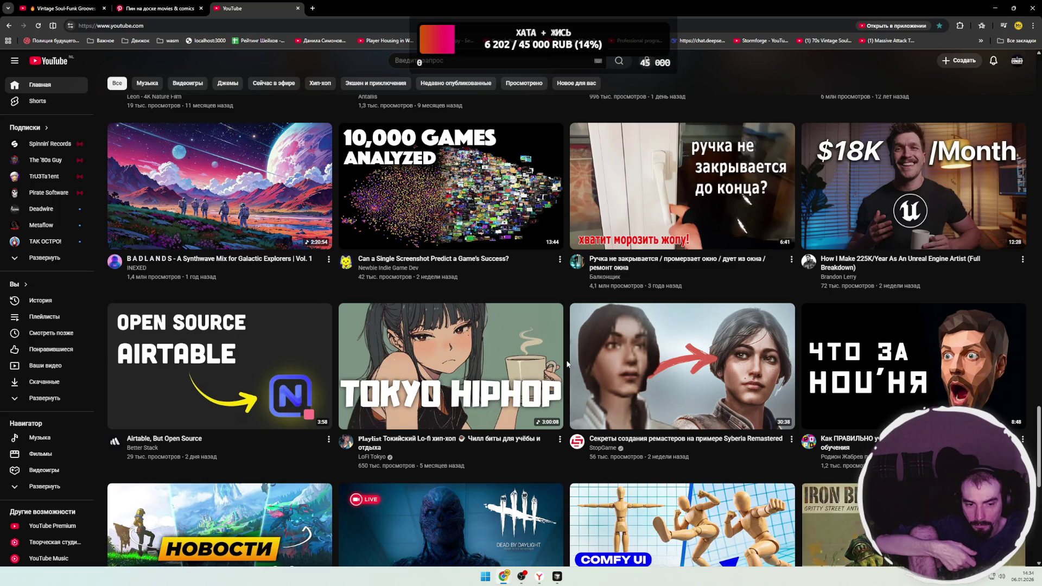
pyautogui.scroll(-2, 568, 363)
pyautogui.scroll(-2, 568, 364)
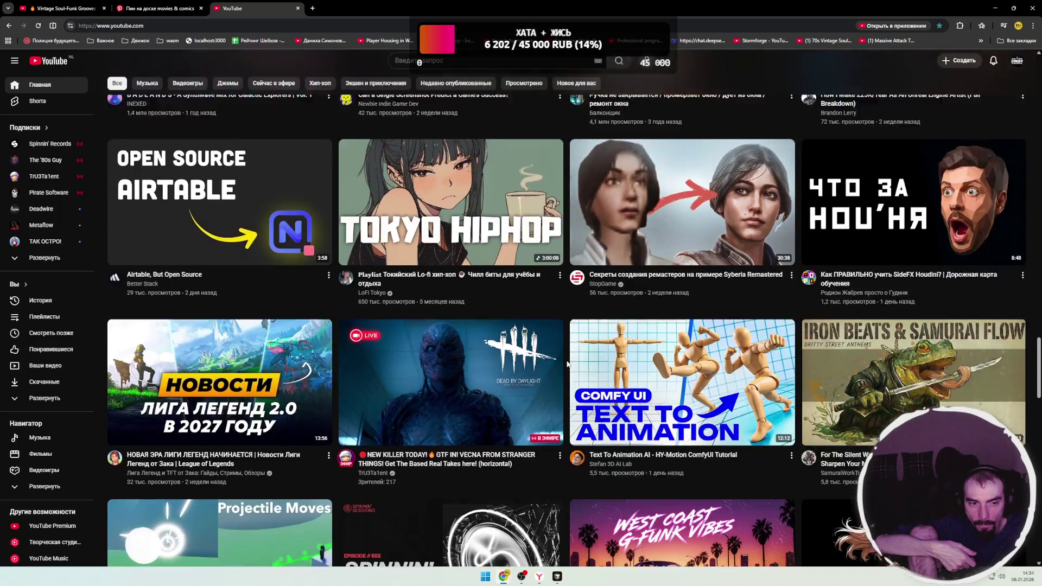
pyautogui.scroll(-1, 568, 364)
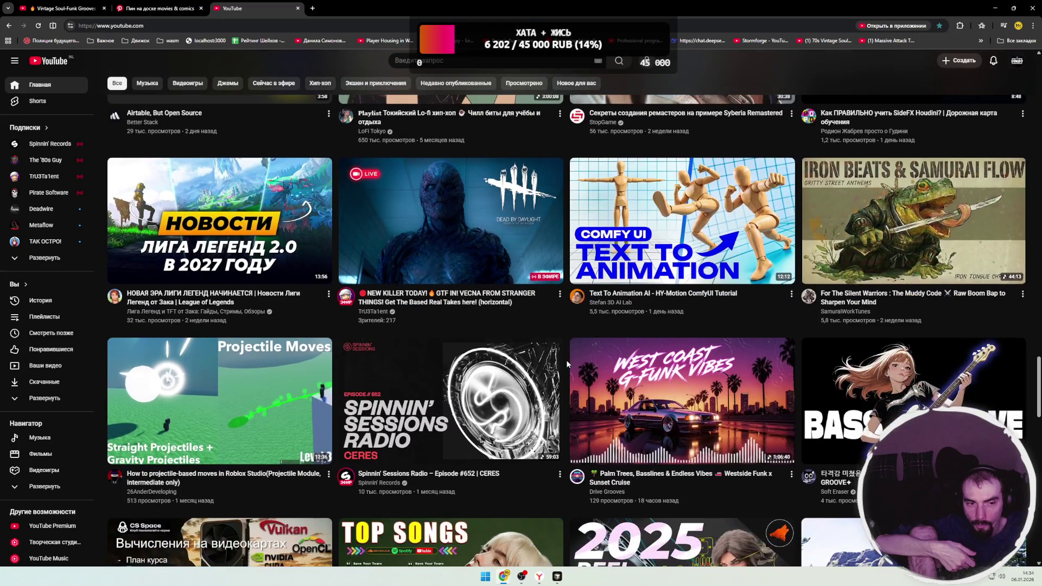
pyautogui.scroll(-3, 567, 362)
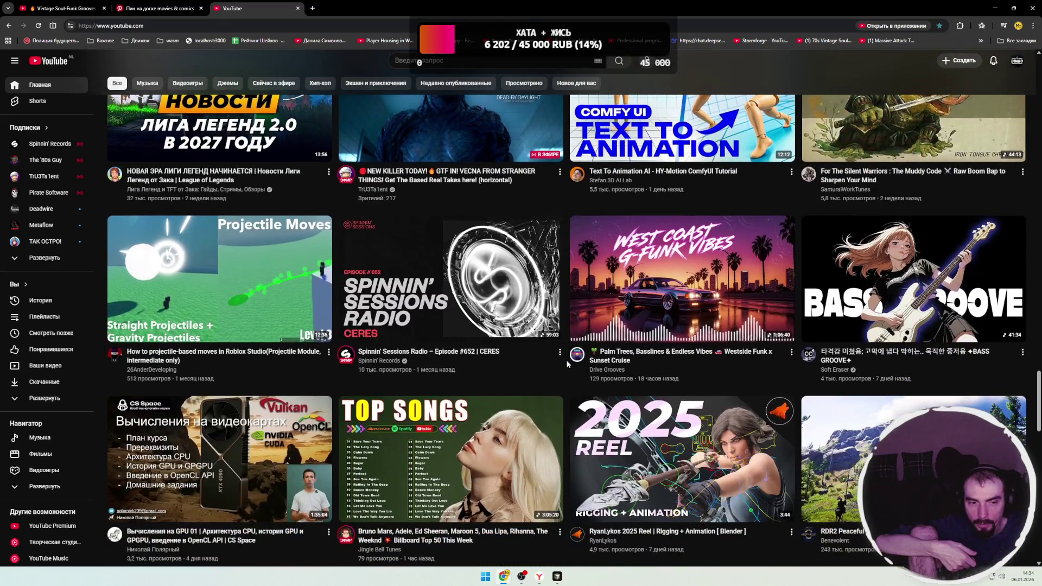
pyautogui.scroll(-3, 568, 362)
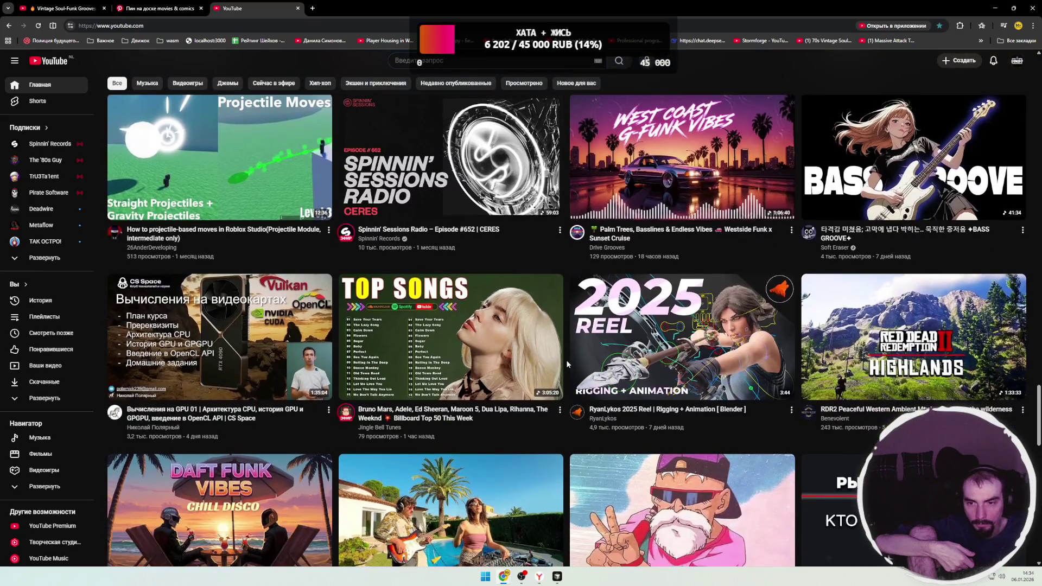
pyautogui.scroll(-1, 567, 362)
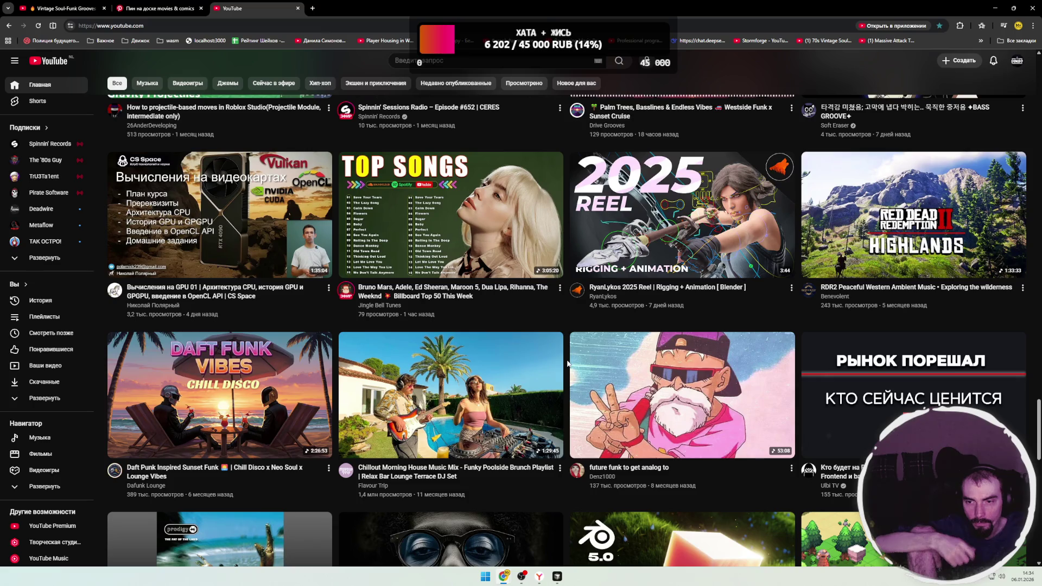
pyautogui.scroll(-2, 568, 363)
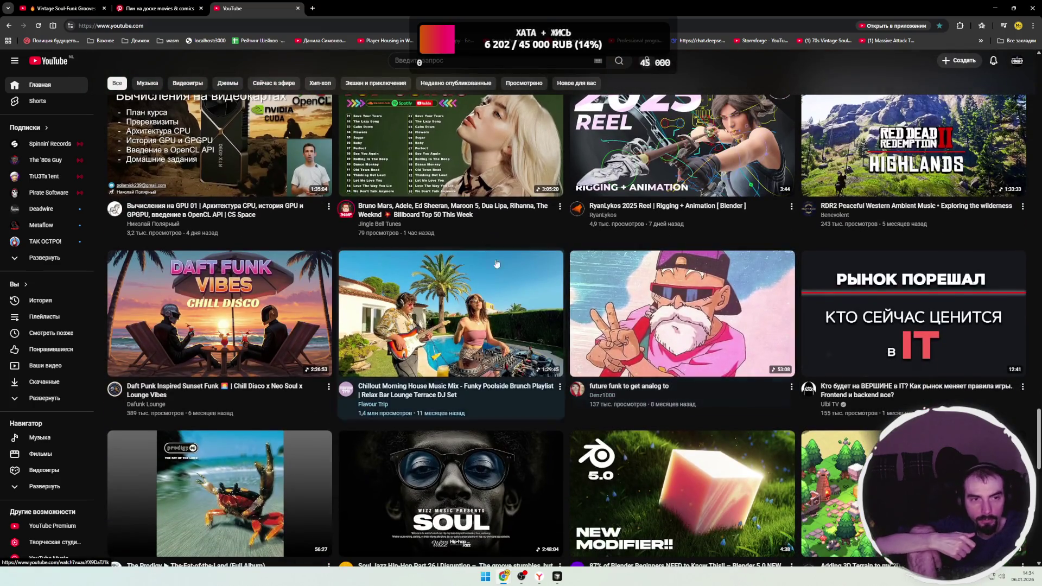
pyautogui.click(60, 9)
# - Start the soul-funk video playing and go back to the YouTube home feed tab
pyautogui.press('space')
pyautogui.click(255, 9)
pyautogui.scroll(-2, 290, 142)
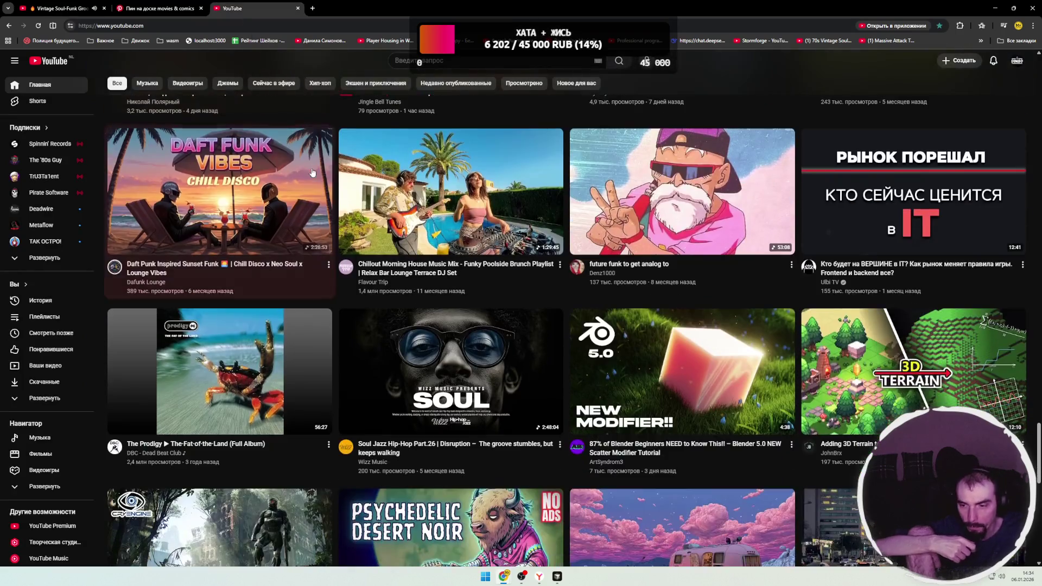
pyautogui.scroll(-2, 313, 163)
pyautogui.scroll(-3, 320, 163)
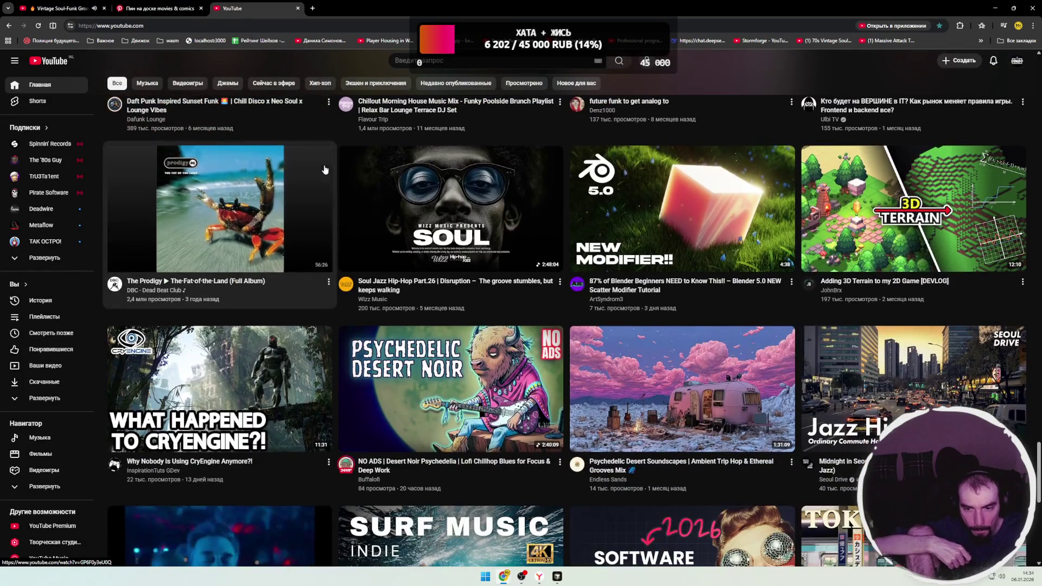
pyautogui.scroll(-4, 330, 160)
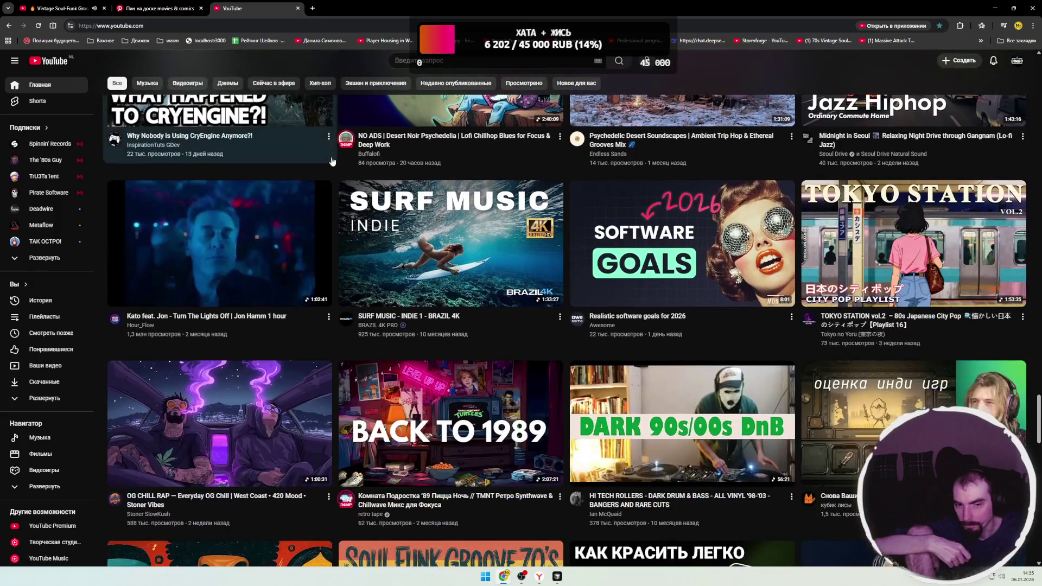
pyautogui.scroll(-2, 333, 155)
pyautogui.scroll(-4, 333, 157)
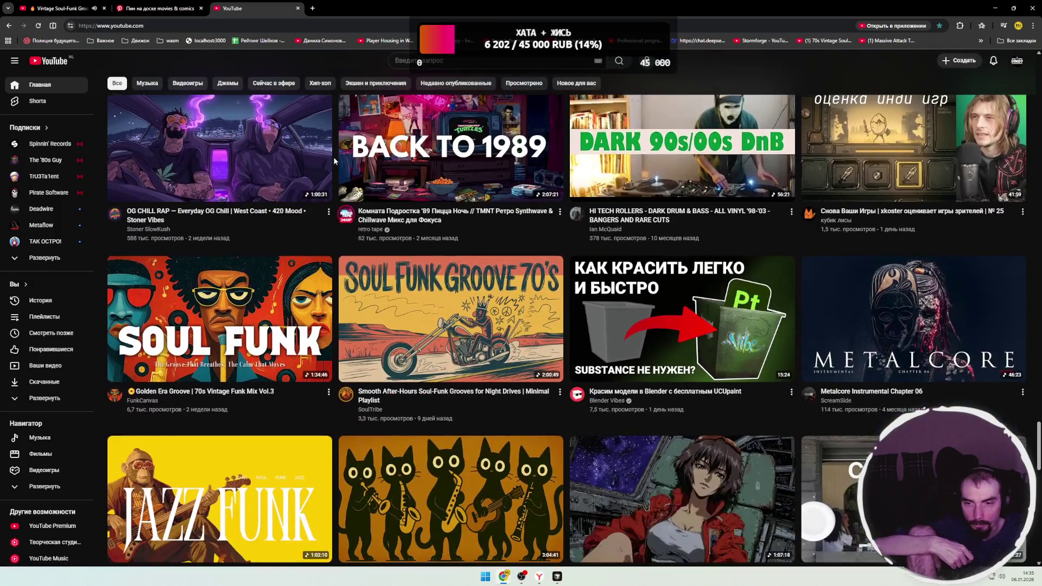
# - Scroll far down the home feed to the row showing 'I Quit Making Games...'
pyautogui.scroll(3, 335, 158)
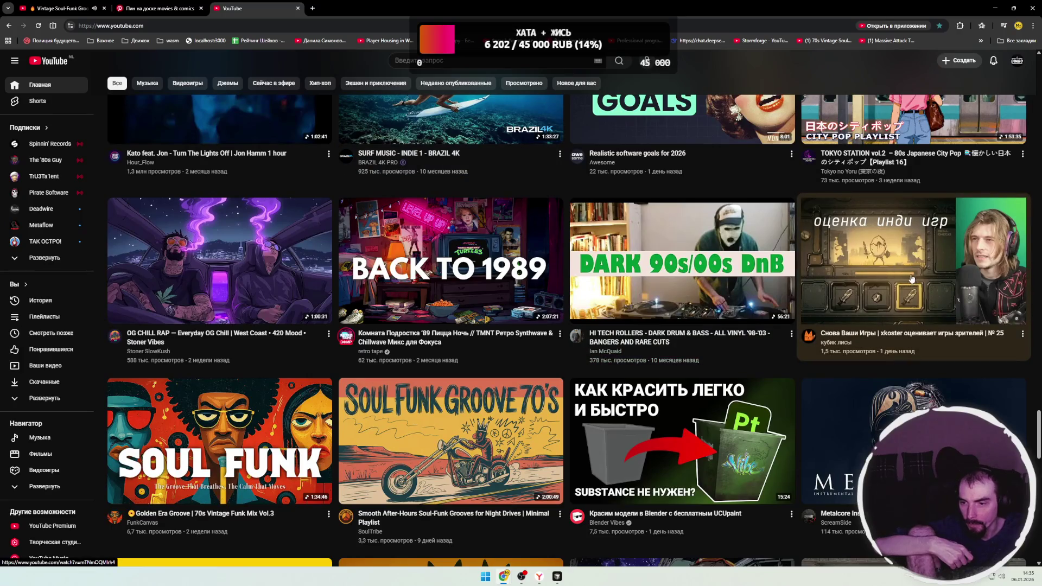
pyautogui.scroll(-5, 498, 204)
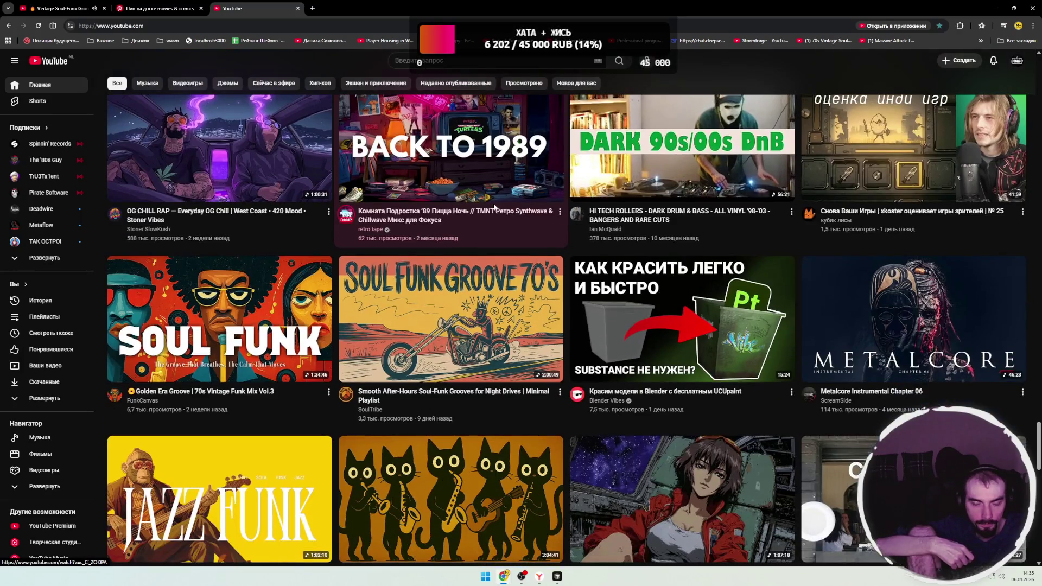
pyautogui.scroll(-6, 498, 203)
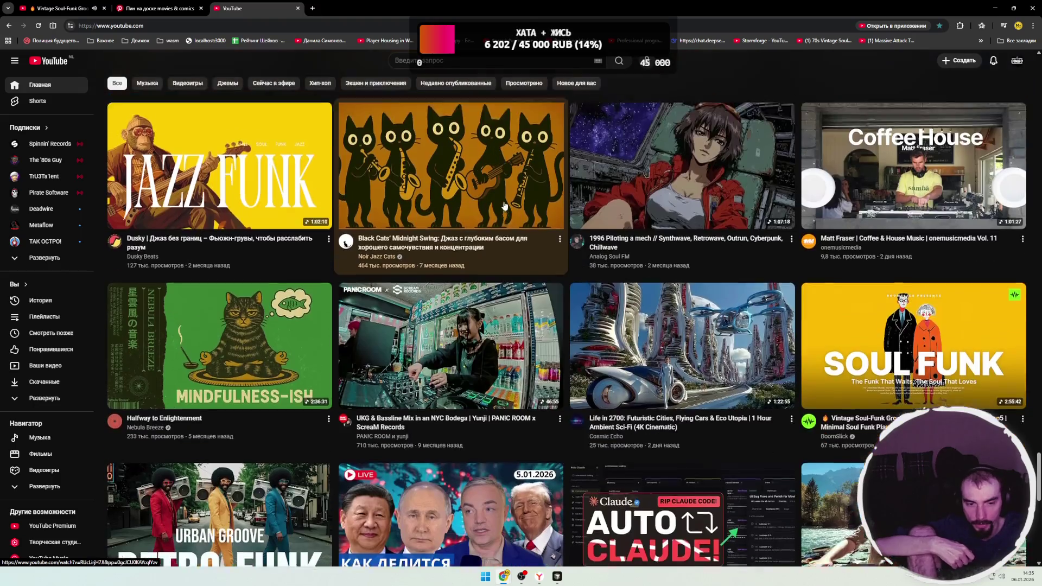
pyautogui.scroll(-2, 507, 204)
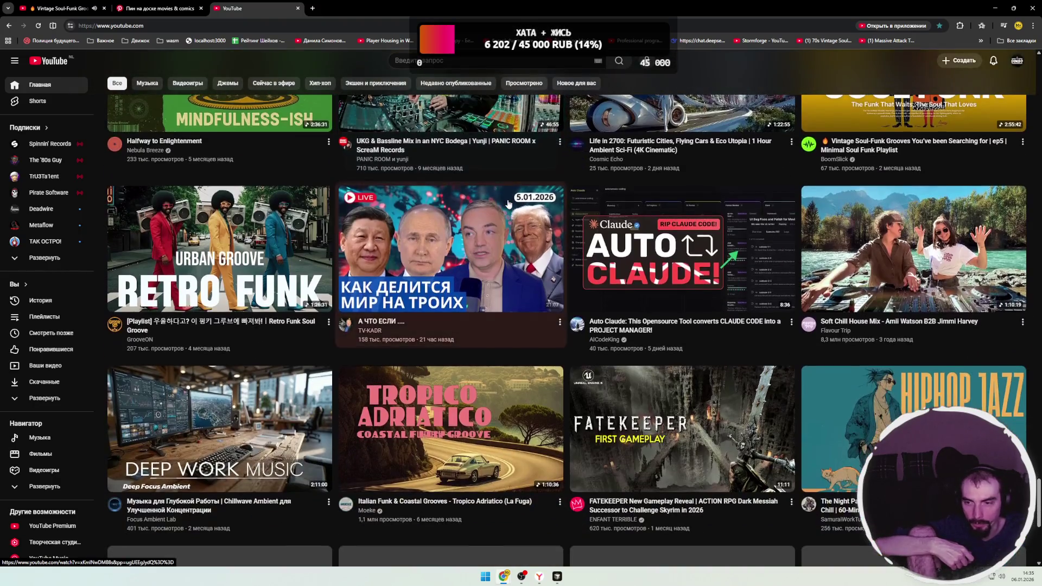
pyautogui.scroll(-2, 509, 204)
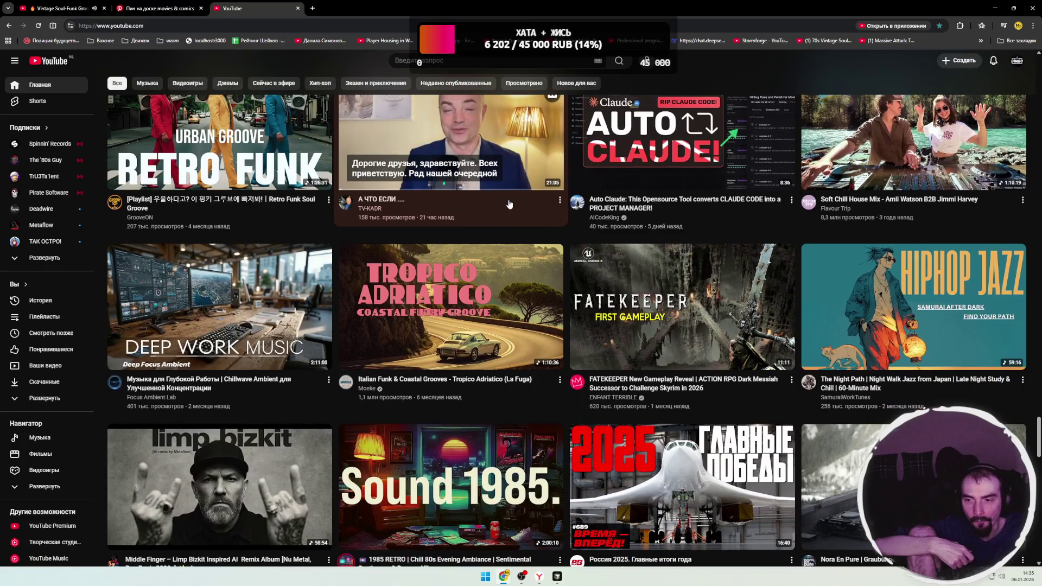
pyautogui.scroll(-6, 509, 204)
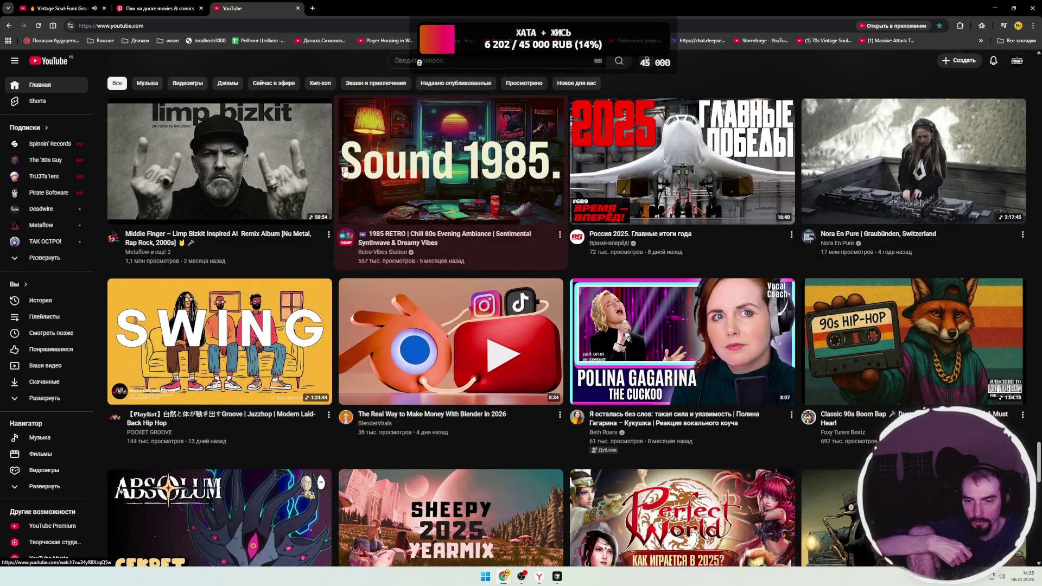
pyautogui.scroll(-5, 416, 219)
pyautogui.scroll(-1, 416, 219)
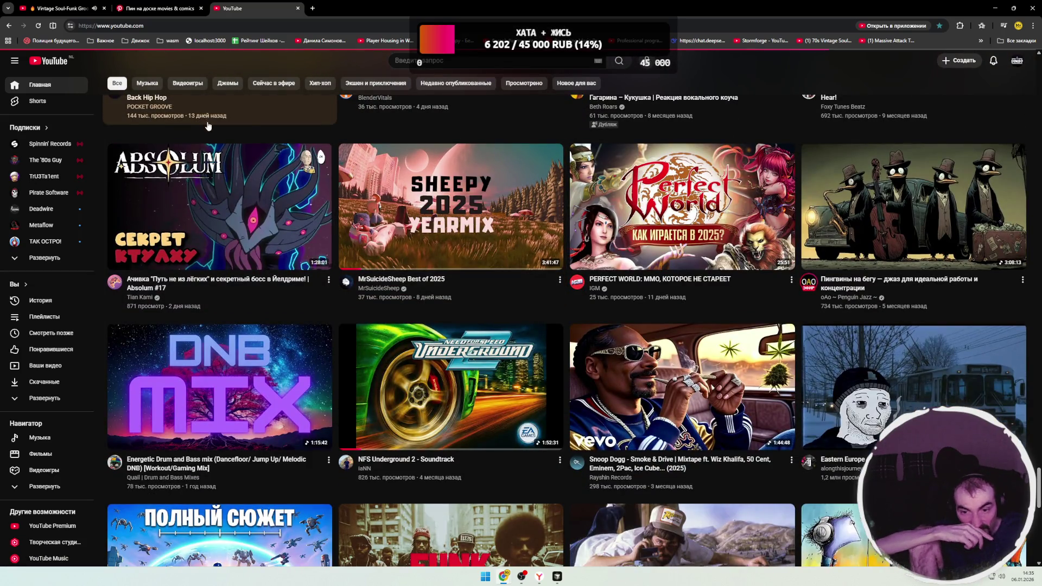
pyautogui.scroll(-14, 201, 122)
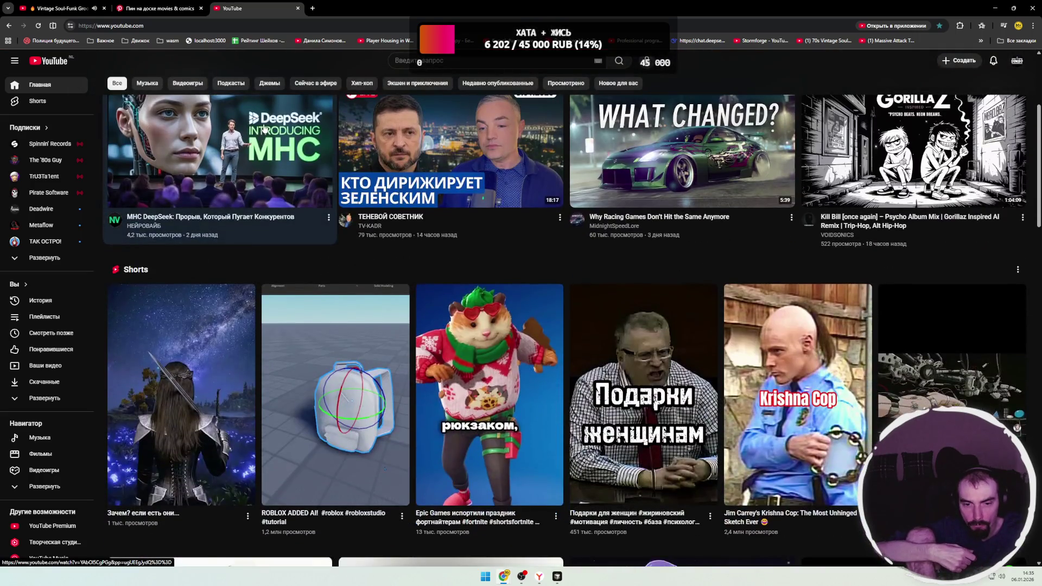
pyautogui.scroll(-3, 264, 129)
pyautogui.scroll(-2, 265, 132)
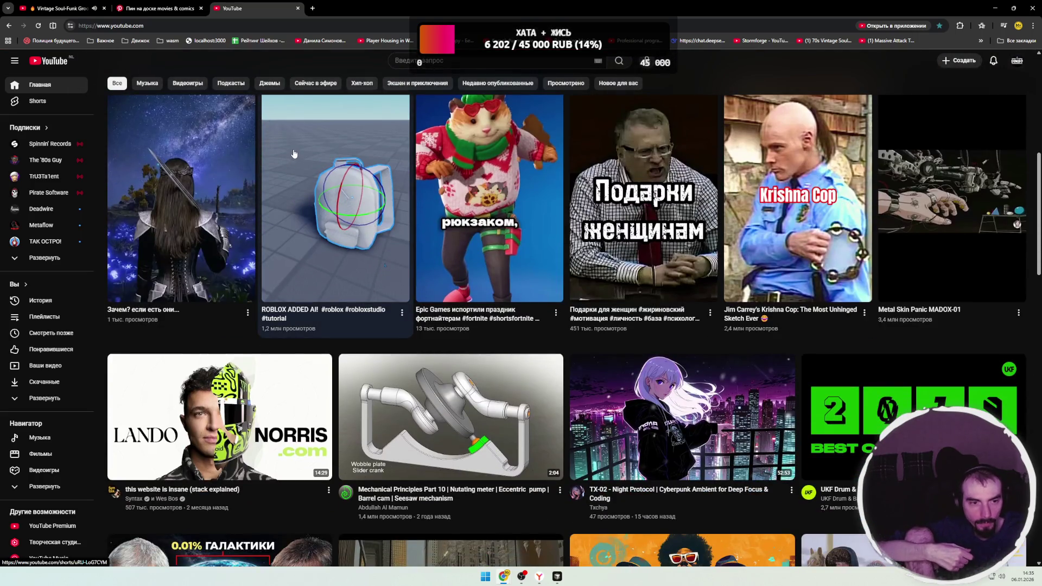
pyautogui.scroll(-4, 293, 155)
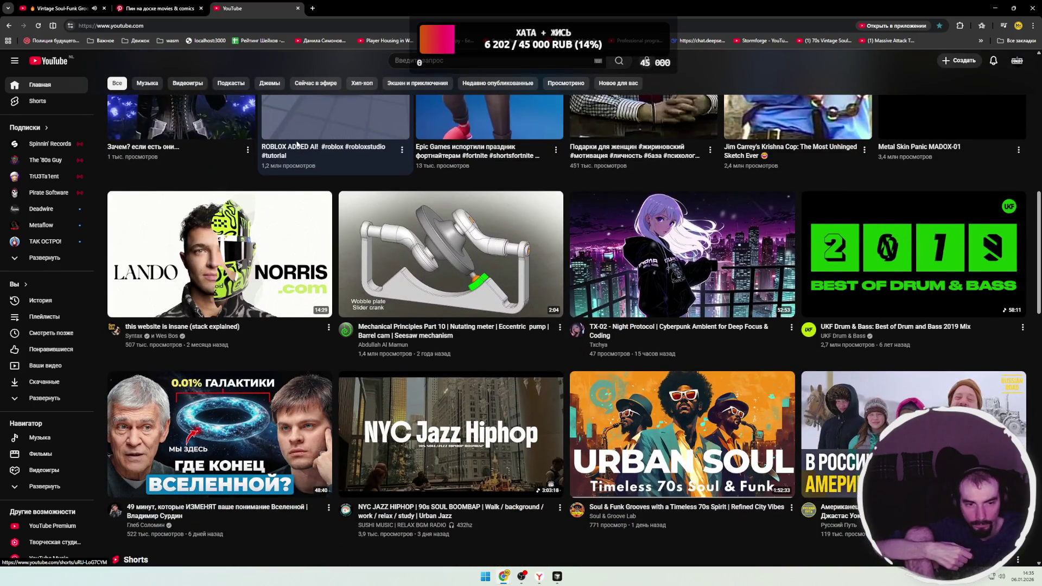
pyautogui.scroll(-2, 298, 144)
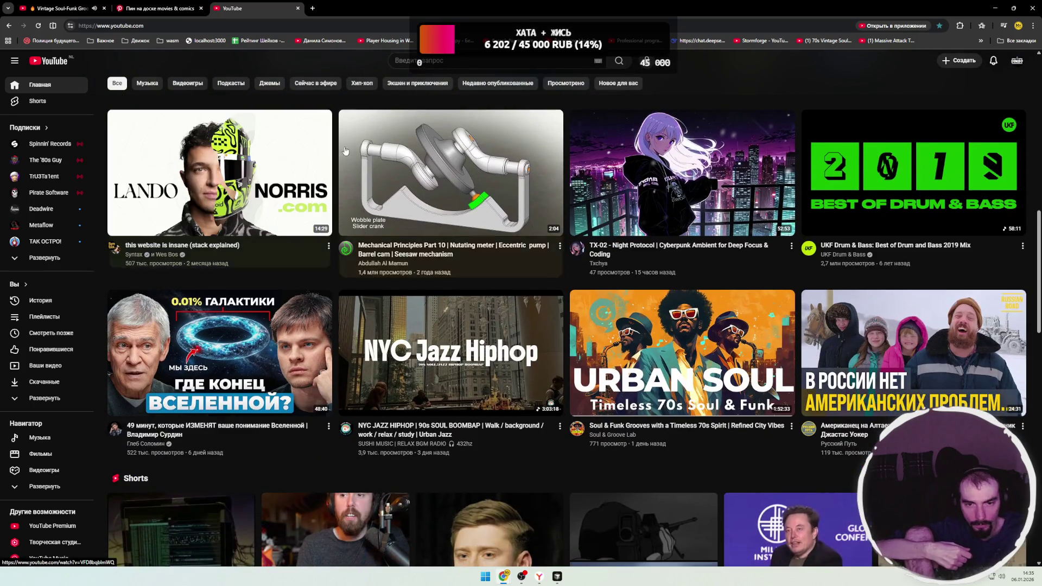
pyautogui.scroll(-3, 365, 141)
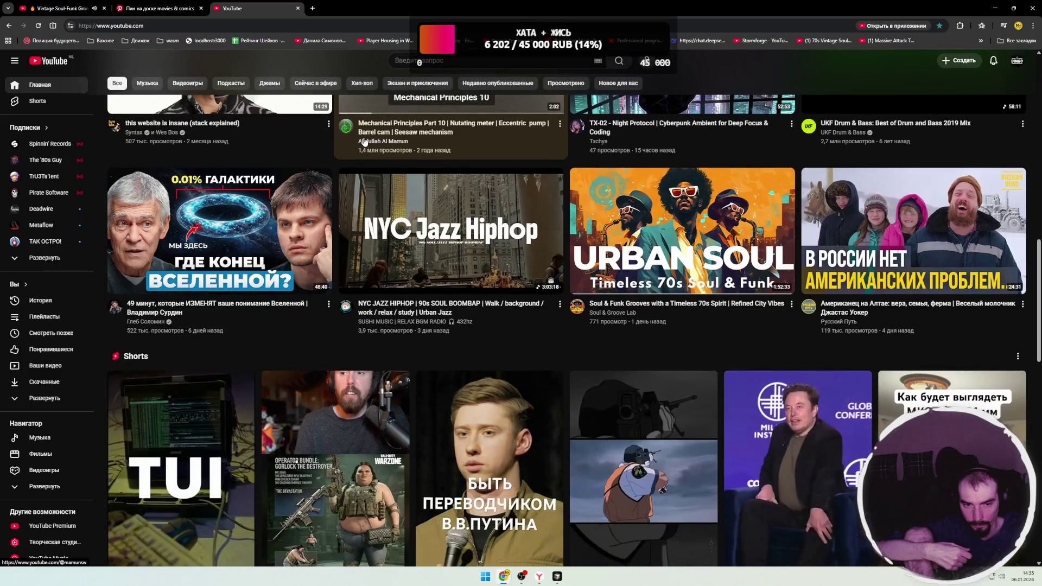
pyautogui.scroll(-1, 365, 141)
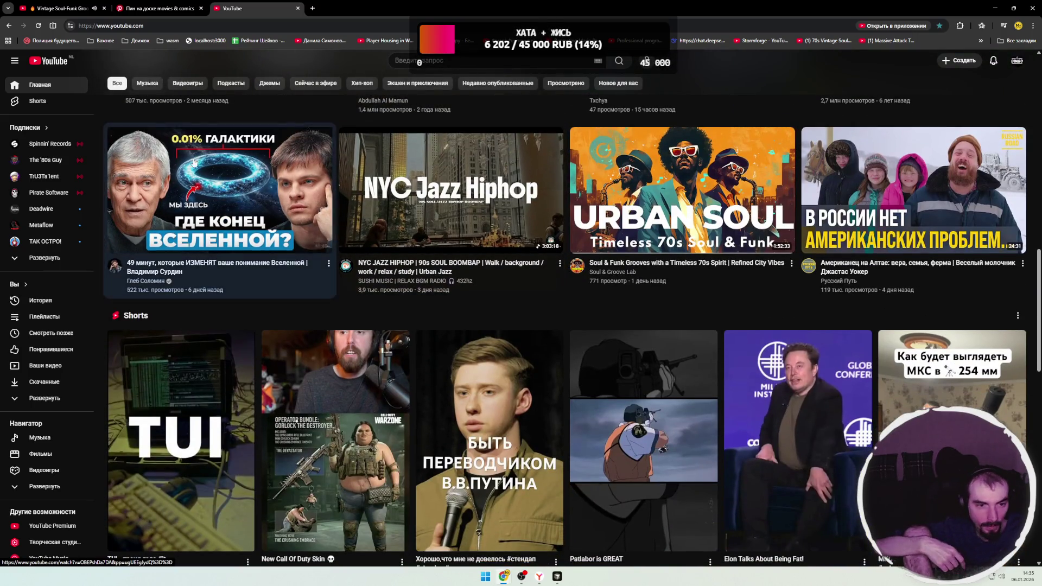
pyautogui.moveTo(280, 202)
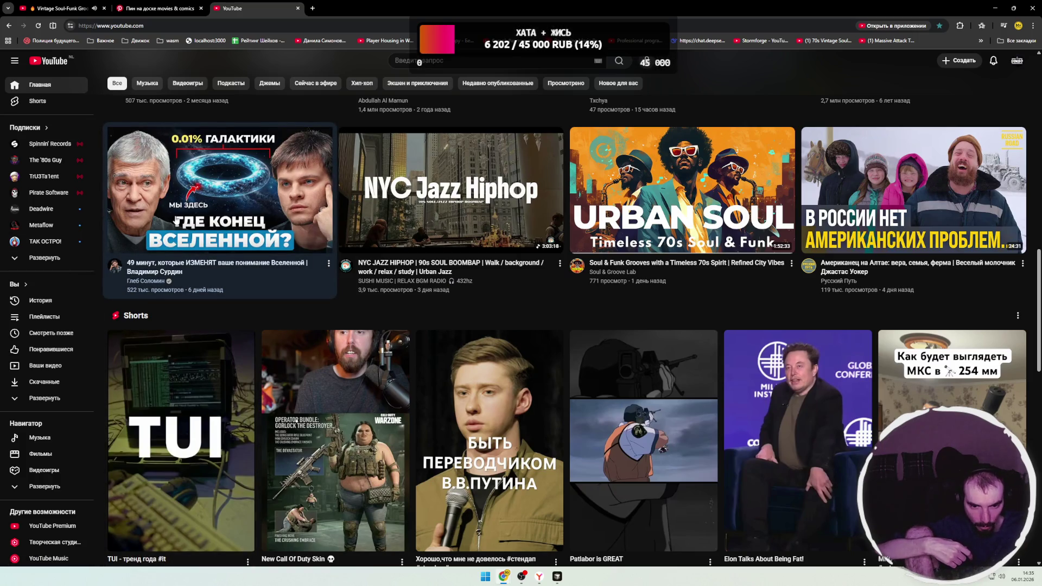
pyautogui.scroll(-2, 446, 230)
pyautogui.scroll(-2, 483, 214)
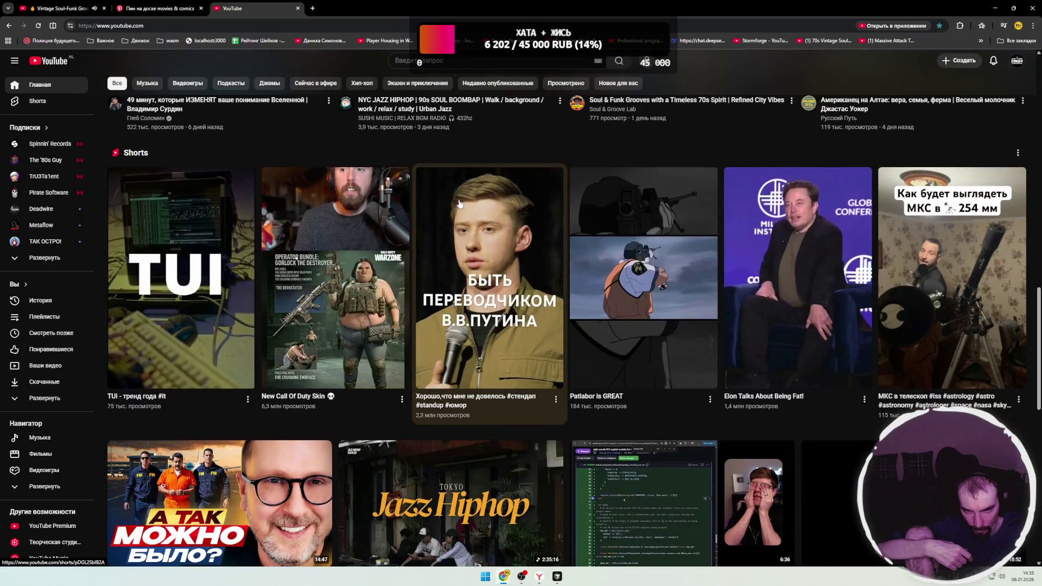
pyautogui.scroll(-4, 560, 206)
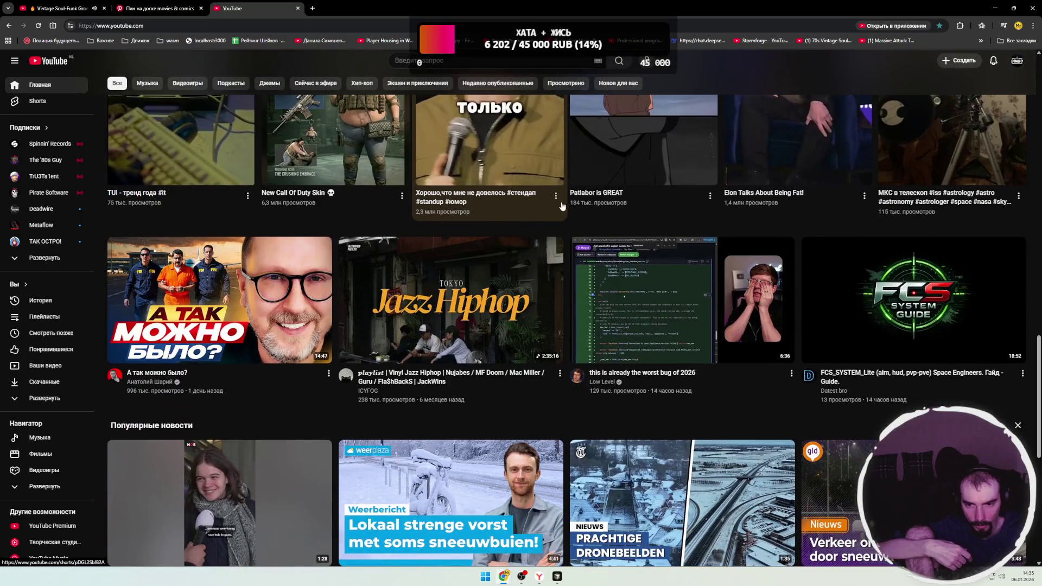
pyautogui.scroll(-2, 562, 204)
pyautogui.scroll(-2, 568, 202)
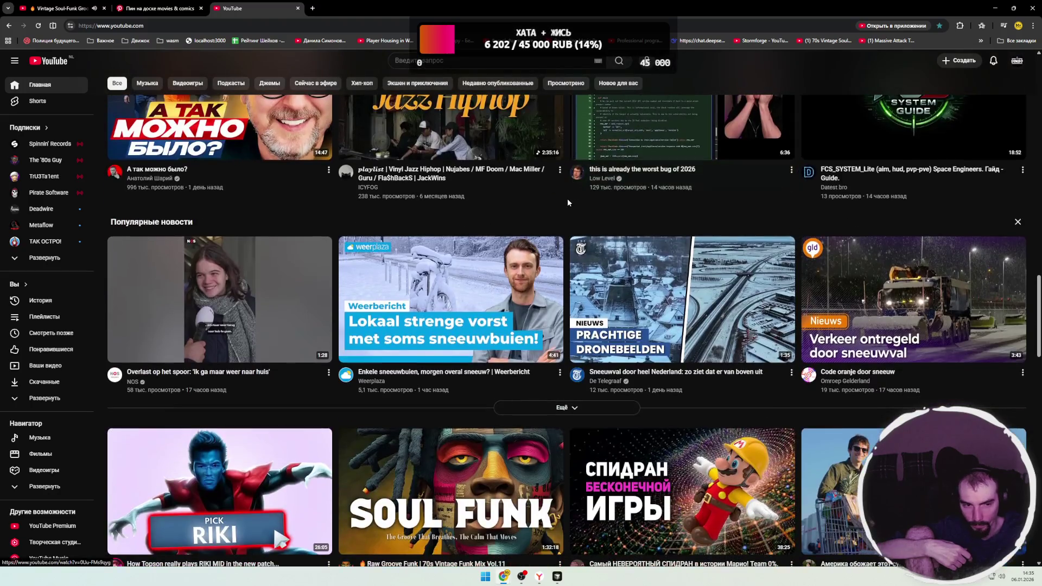
pyautogui.scroll(-3, 566, 201)
pyautogui.scroll(-1, 571, 205)
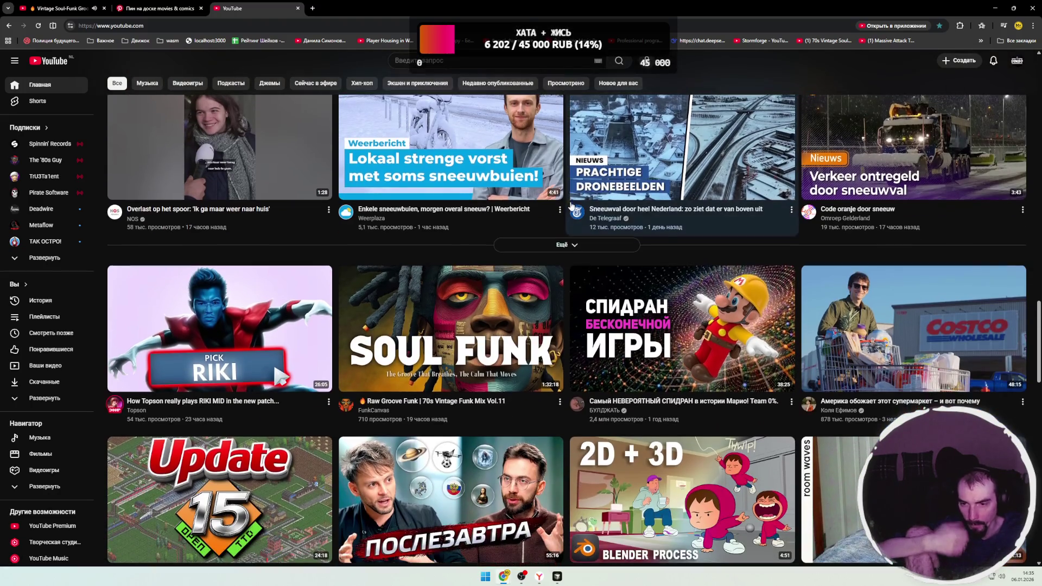
pyautogui.moveTo(571, 203)
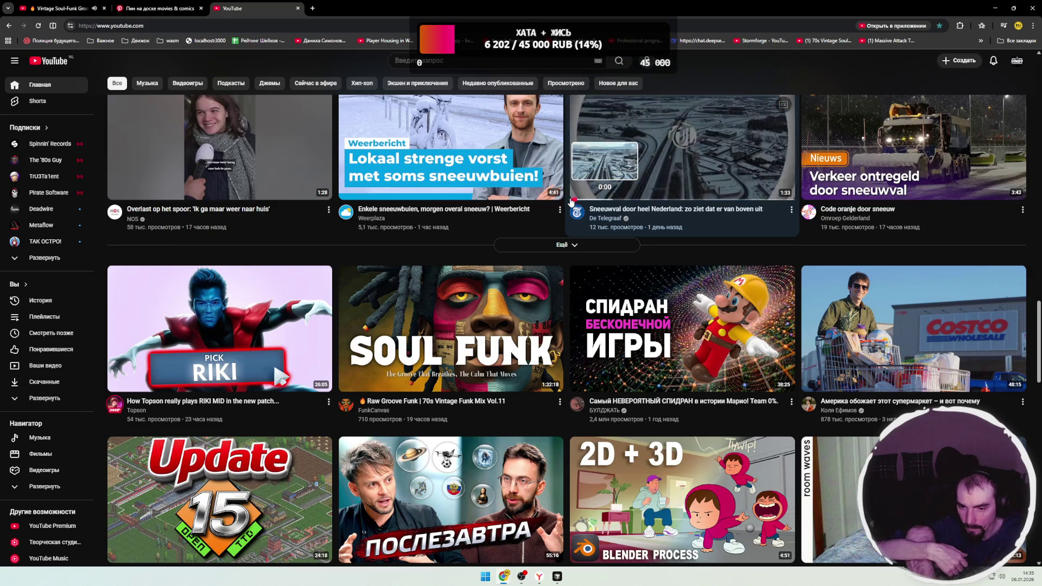
pyautogui.scroll(-2, 602, 332)
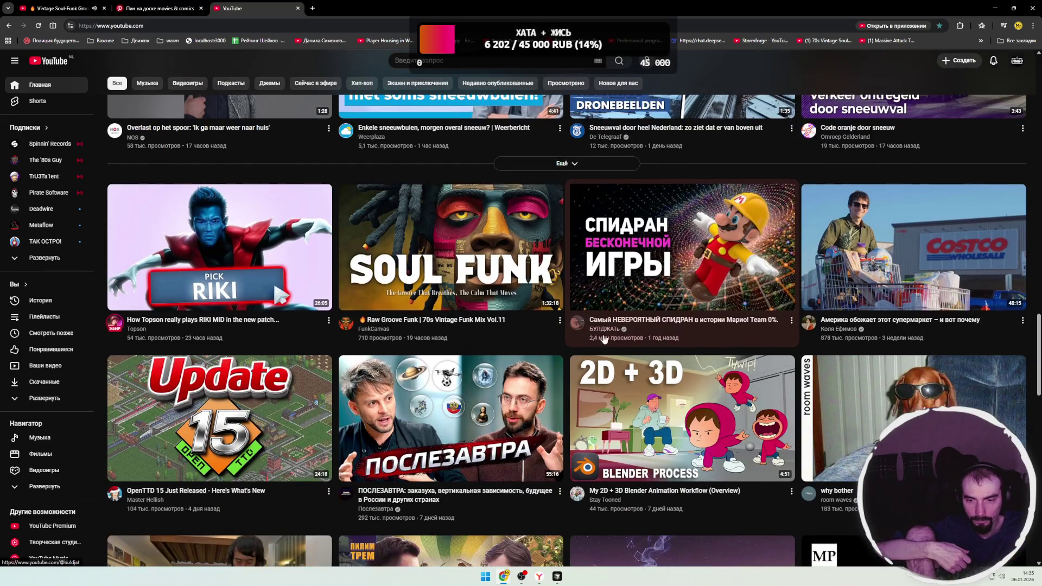
pyautogui.scroll(-3, 550, 264)
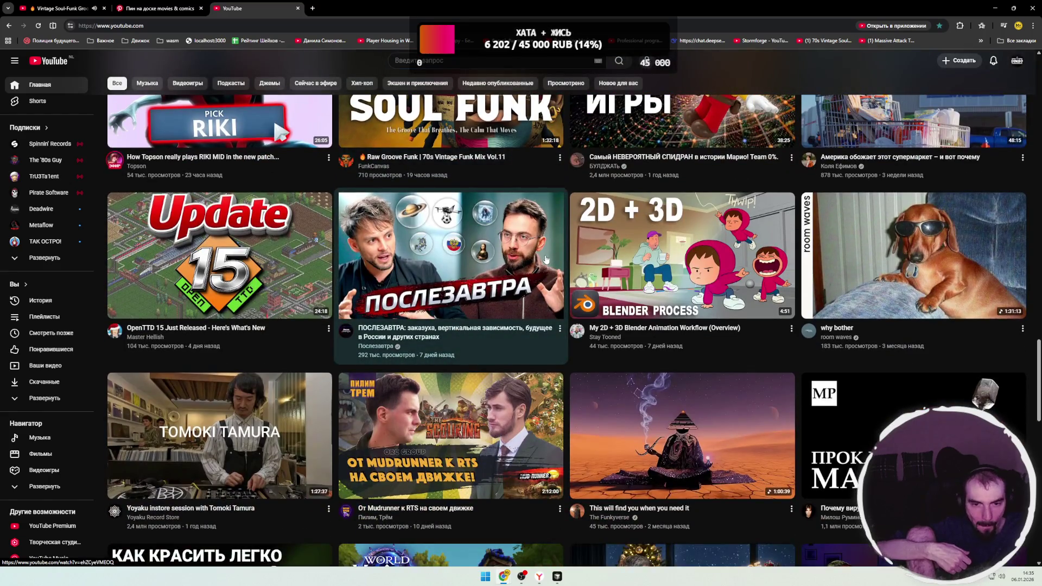
pyautogui.moveTo(548, 259)
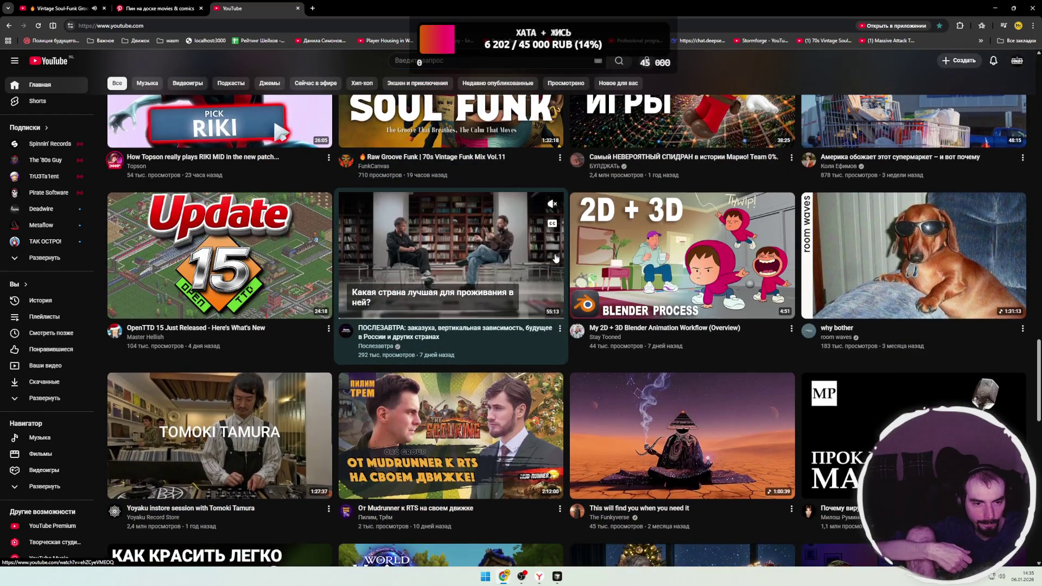
pyautogui.scroll(-2, 551, 264)
pyautogui.scroll(-4, 561, 264)
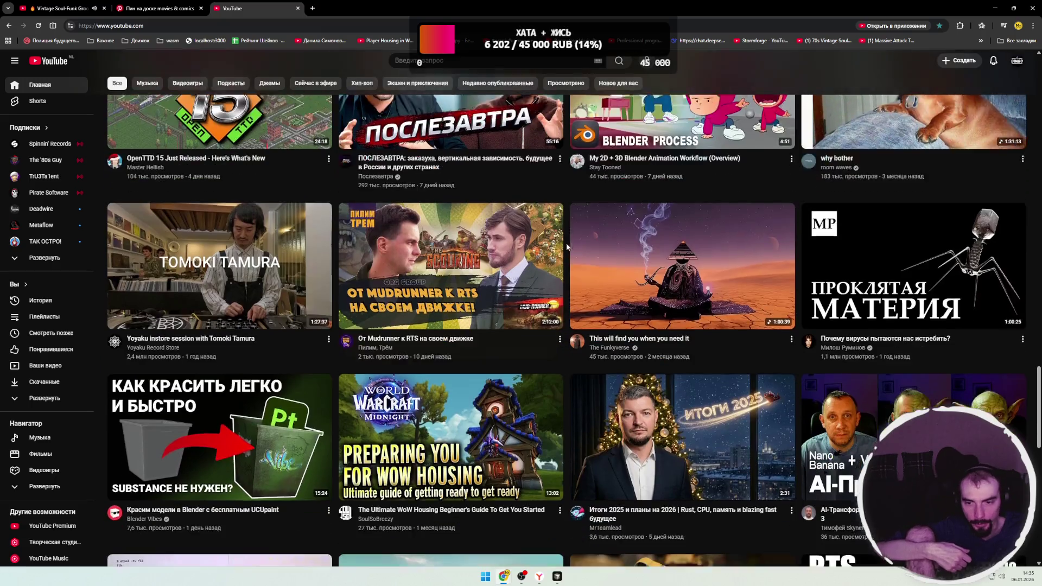
pyautogui.scroll(2, 563, 251)
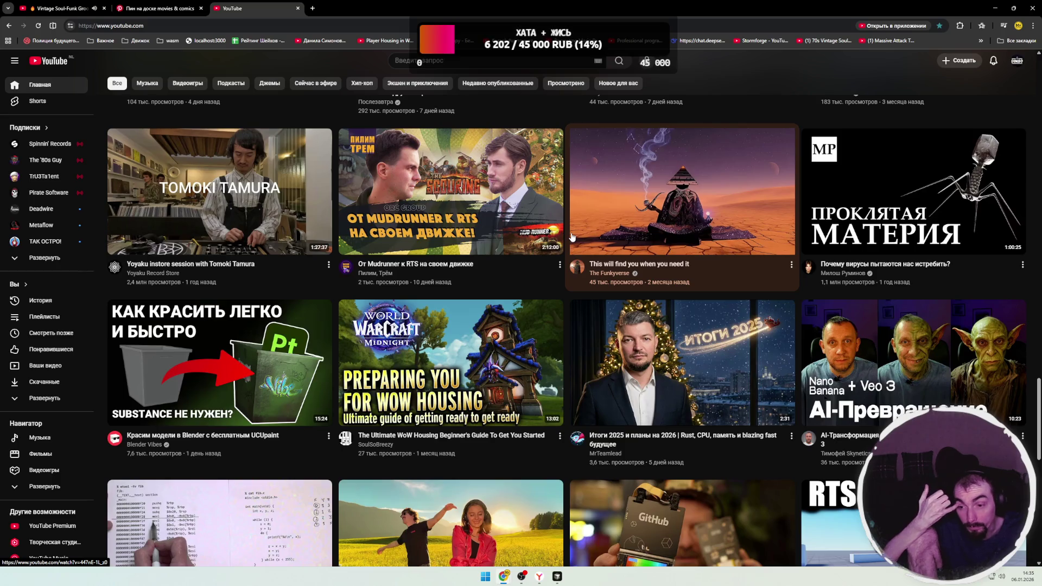
pyautogui.scroll(-1, 571, 237)
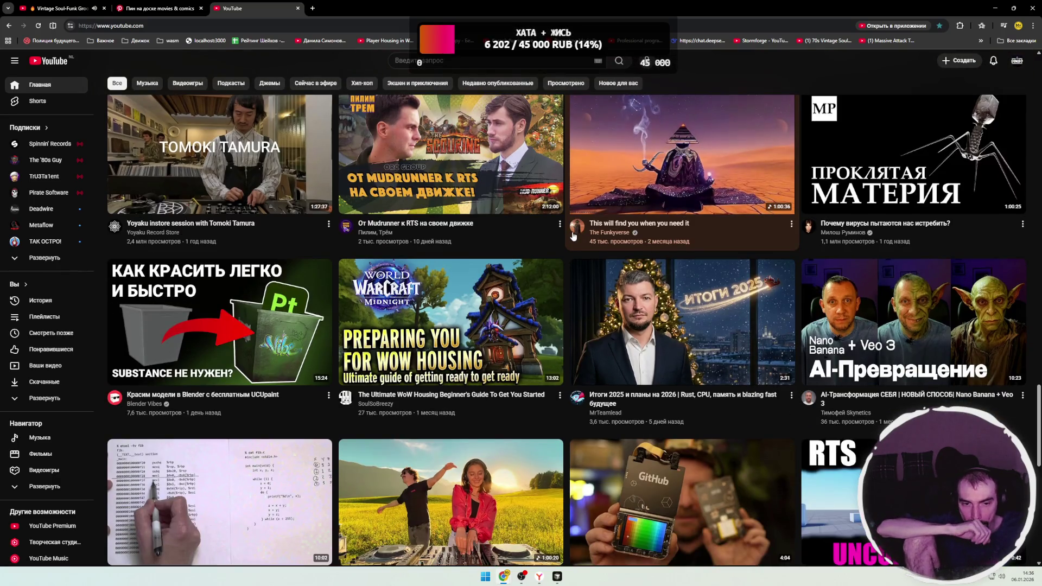
pyautogui.scroll(-3, 573, 236)
pyautogui.scroll(-2, 574, 237)
pyautogui.scroll(-2, 574, 236)
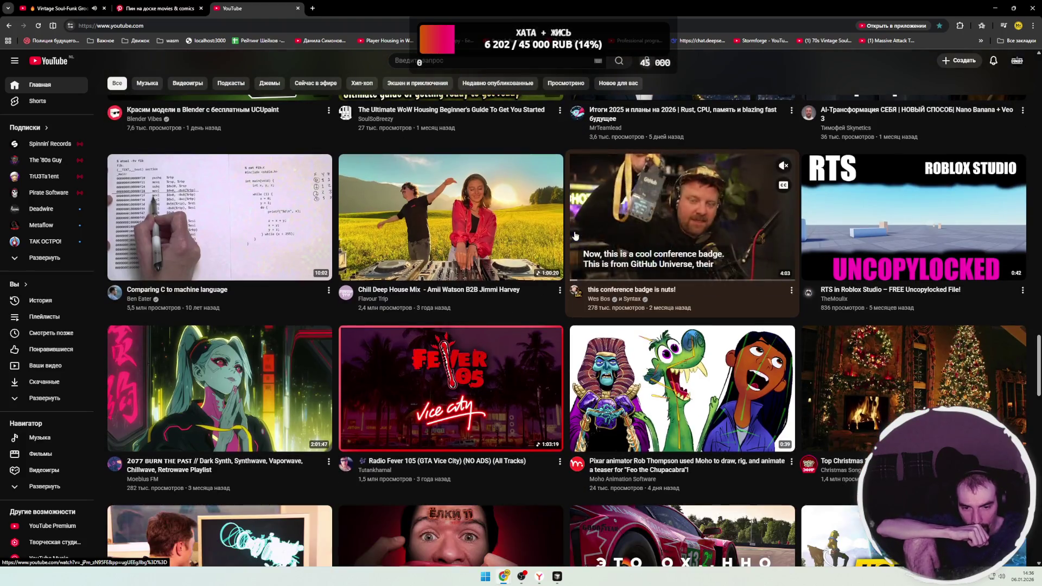
pyautogui.scroll(-2, 575, 236)
pyautogui.scroll(-3, 574, 233)
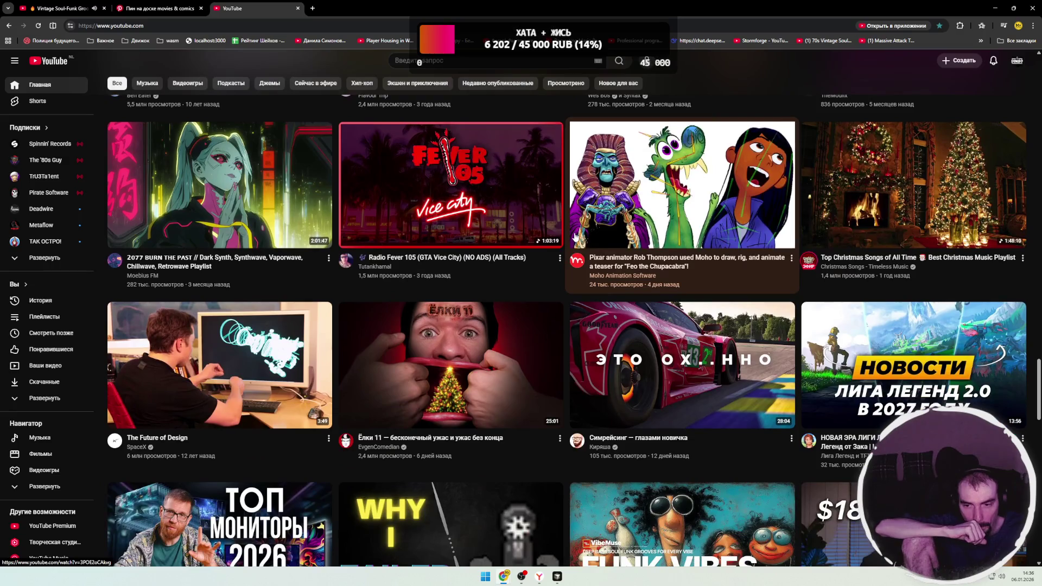
pyautogui.scroll(-3, 578, 232)
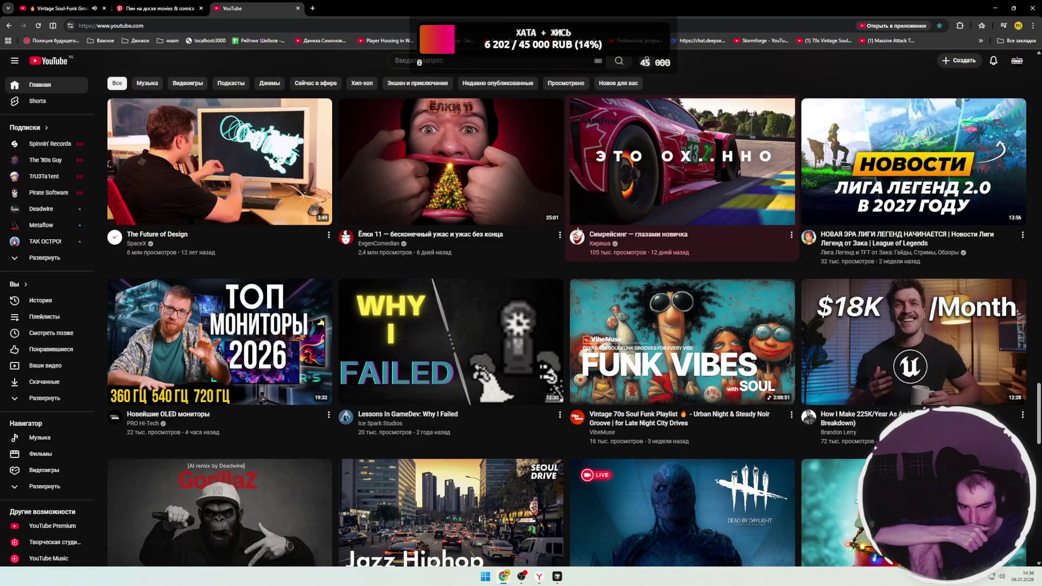
pyautogui.scroll(-4, 580, 233)
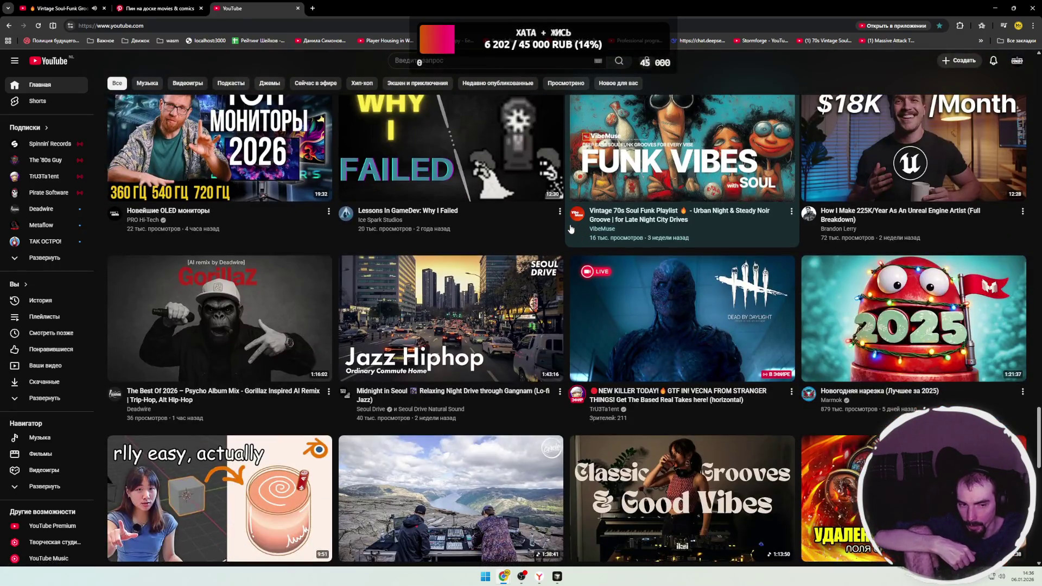
pyautogui.scroll(-3, 571, 229)
pyautogui.scroll(-2, 574, 229)
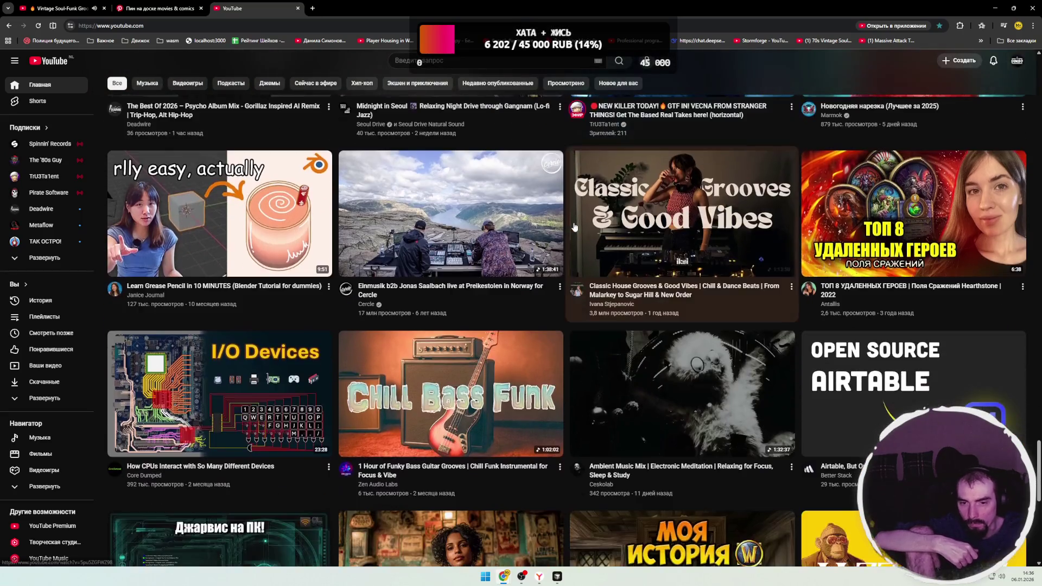
pyautogui.scroll(-2, 576, 228)
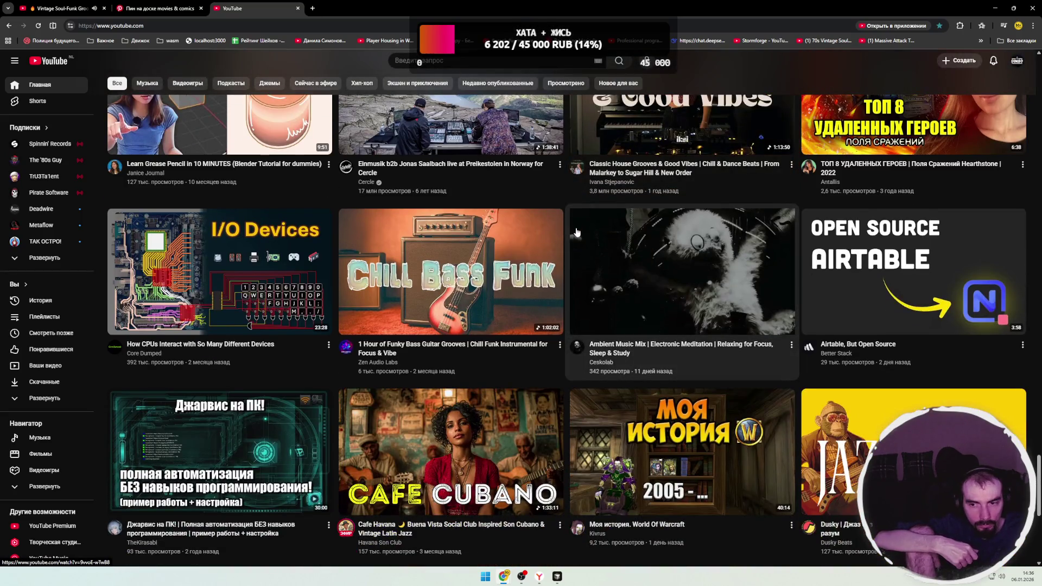
pyautogui.scroll(-1, 577, 232)
pyautogui.scroll(-2, 578, 234)
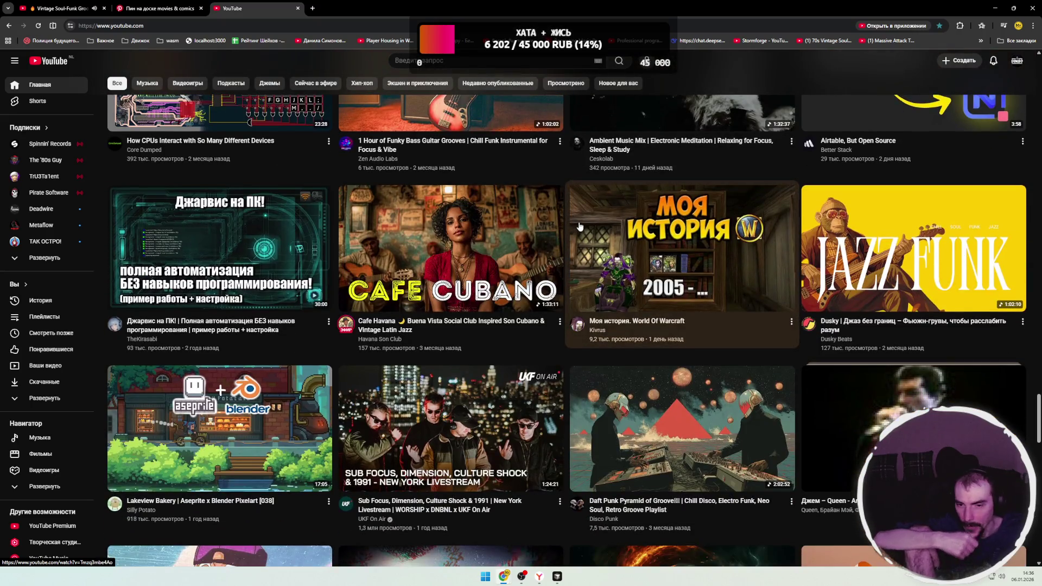
pyautogui.scroll(-4, 586, 220)
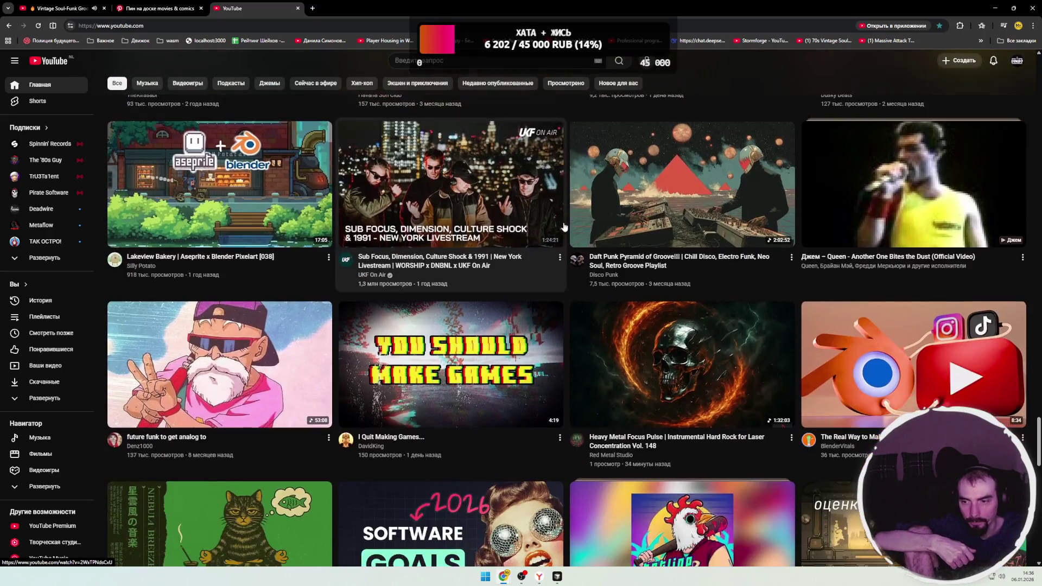
pyautogui.scroll(-3, 568, 220)
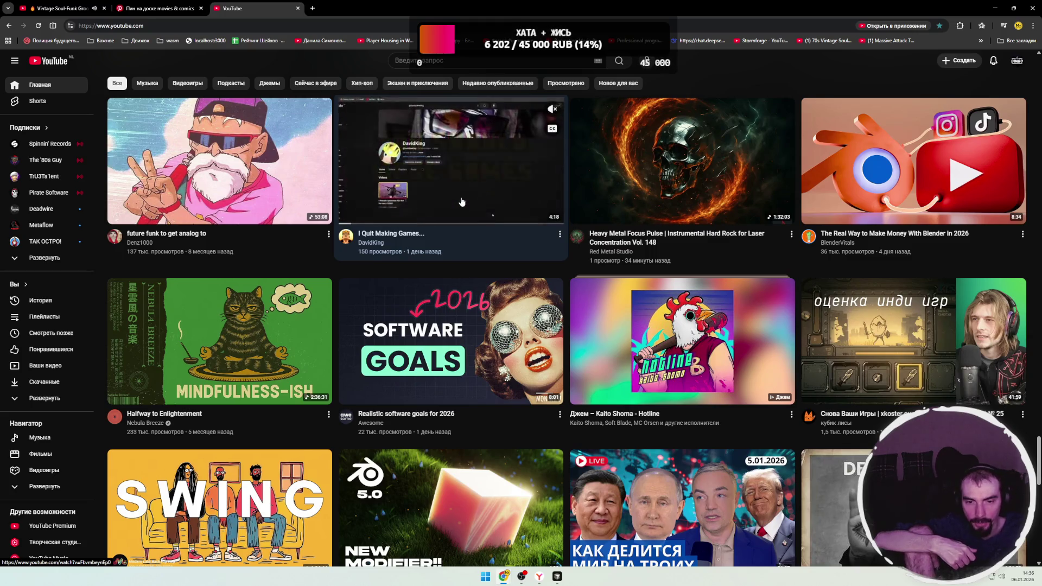
# - Open 'I Quit Making Games...', glance at the soul-funk tab, then resume playing the video
pyautogui.click(512, 215)
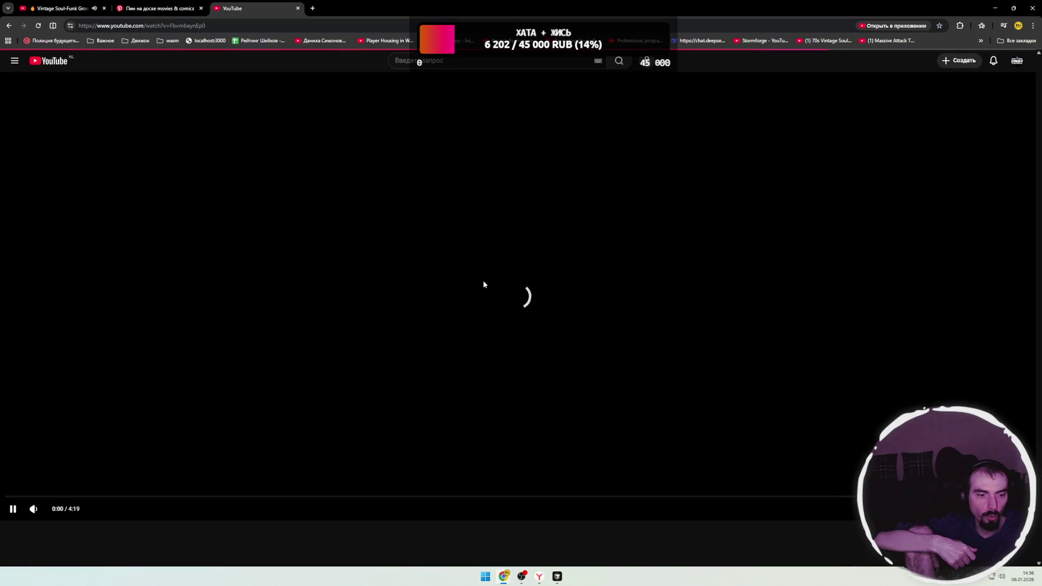
pyautogui.press('space')
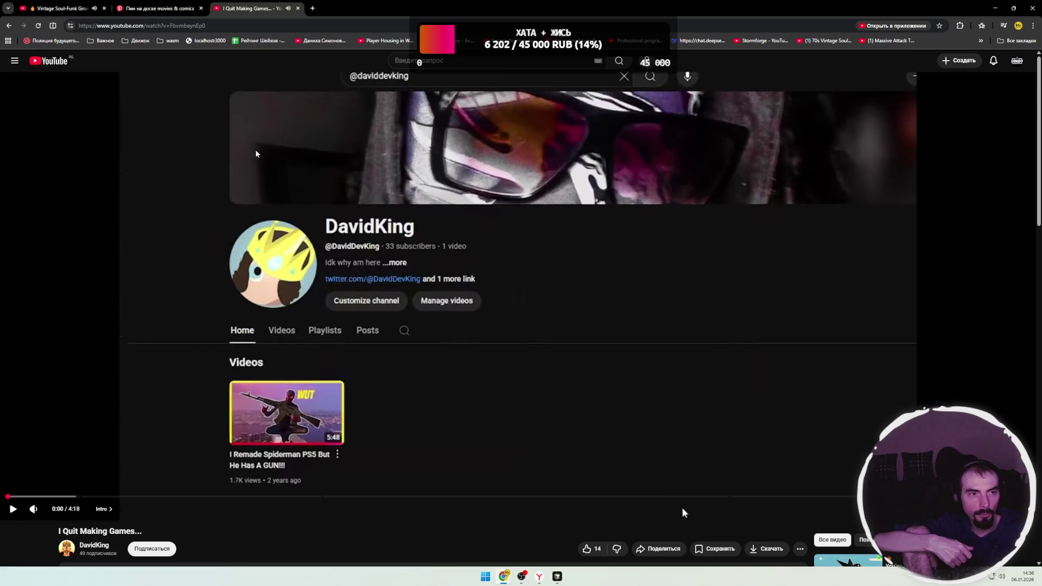
pyautogui.hotkey('ctrl', '1')
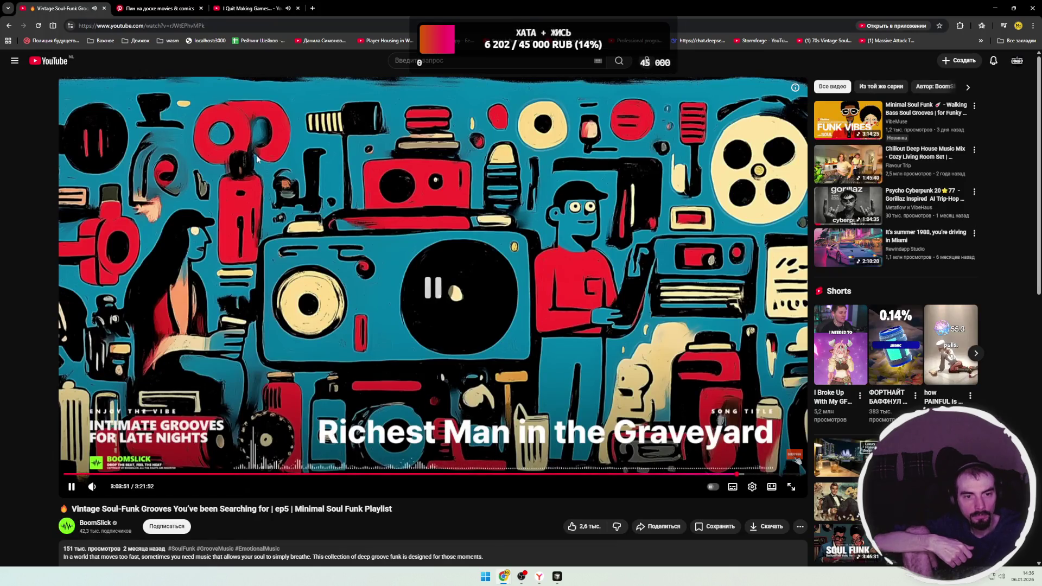
pyautogui.click(268, 11)
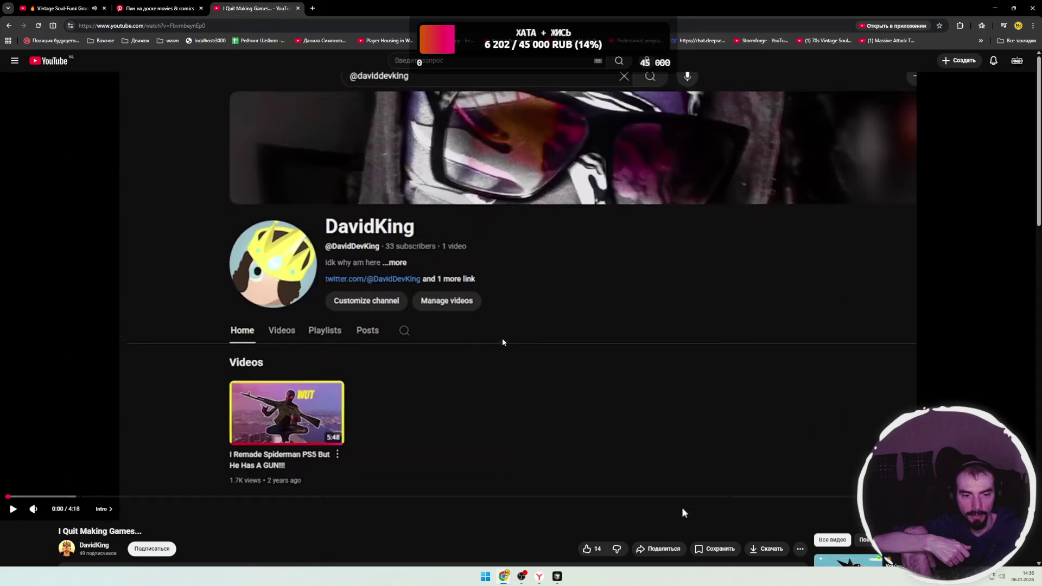
pyautogui.click(396, 346)
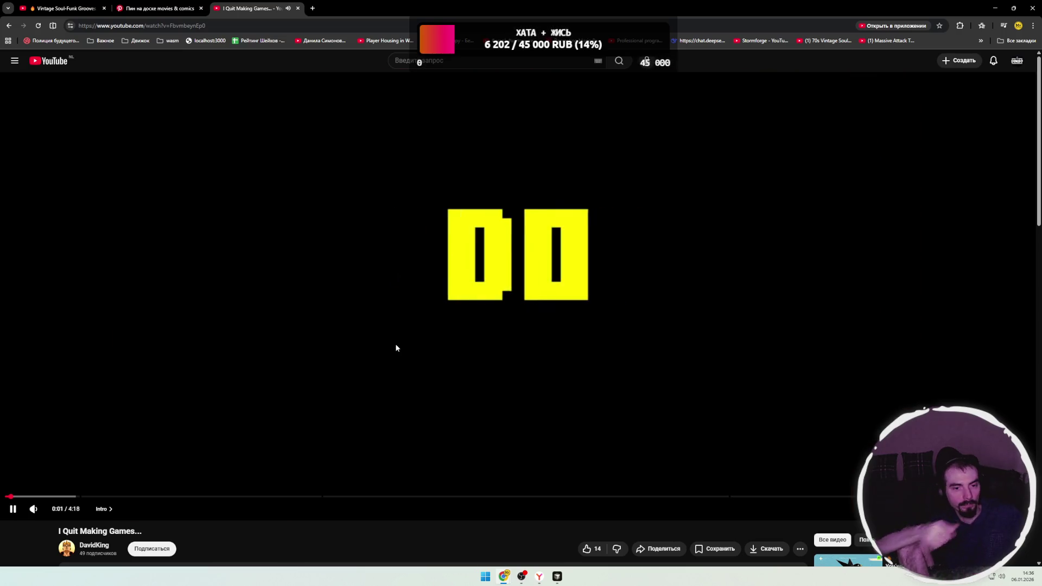
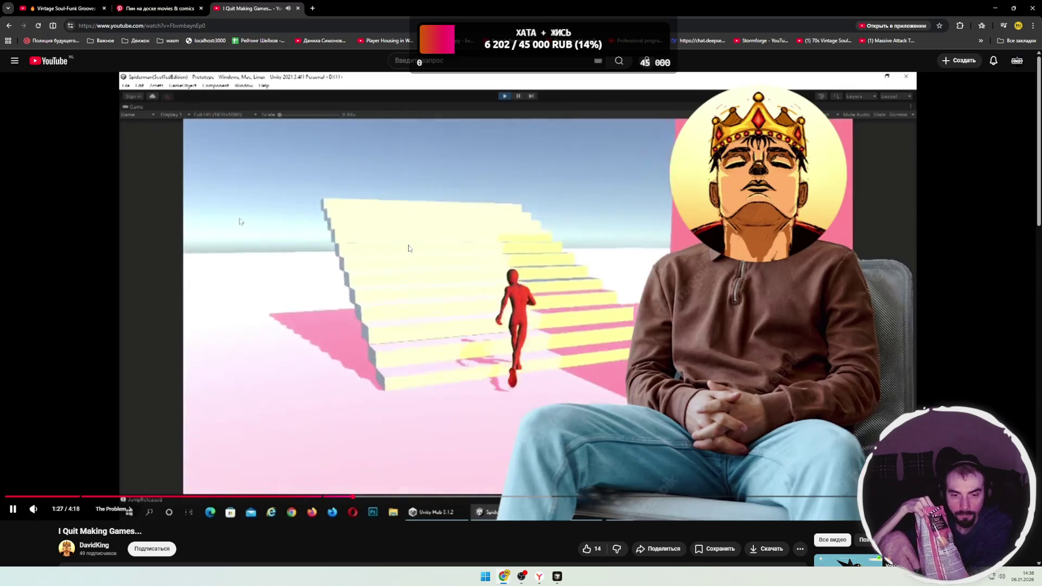
# - Pause the 'I Quit Making Games...' video and go back to the YouTube home feed
pyautogui.click(329, 306)
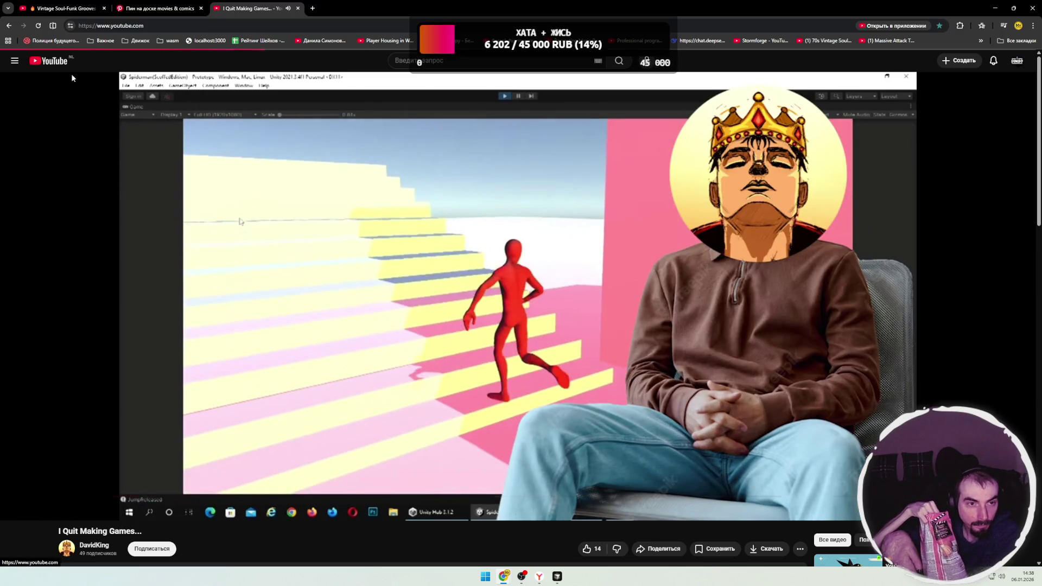
pyautogui.hotkey('alt', 'Left')
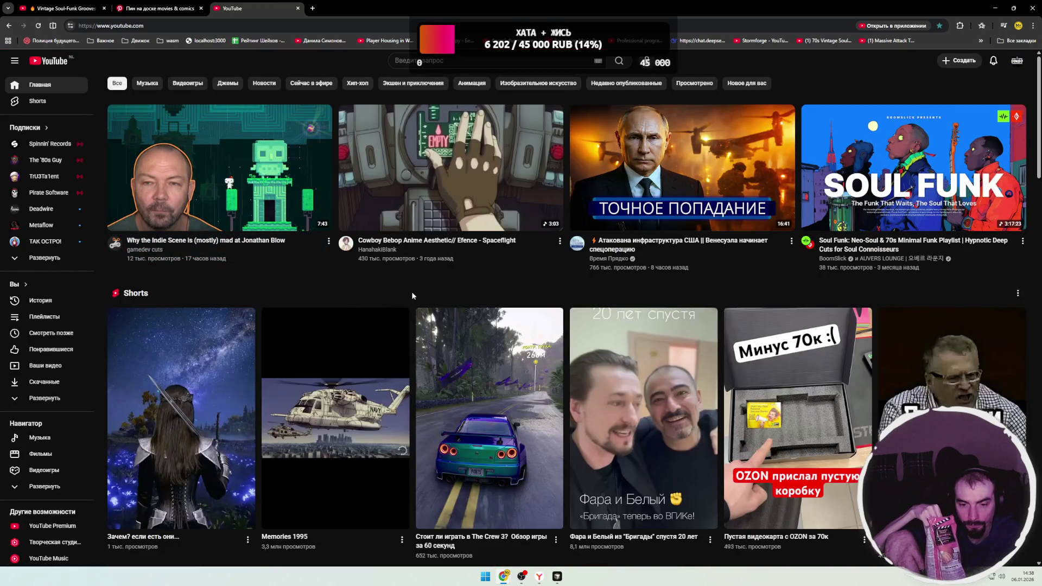
# - Scroll down the home feed and open 'Is this the BEST Reverse Proxy for Docker? // Traefik Tutorial'
pyautogui.scroll(-5, 412, 292)
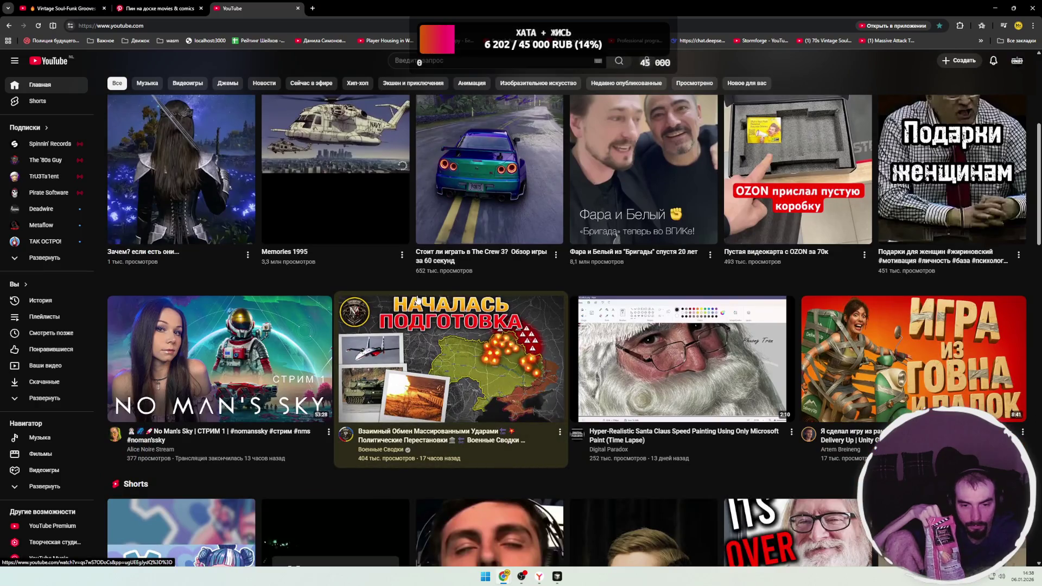
pyautogui.scroll(-5, 418, 300)
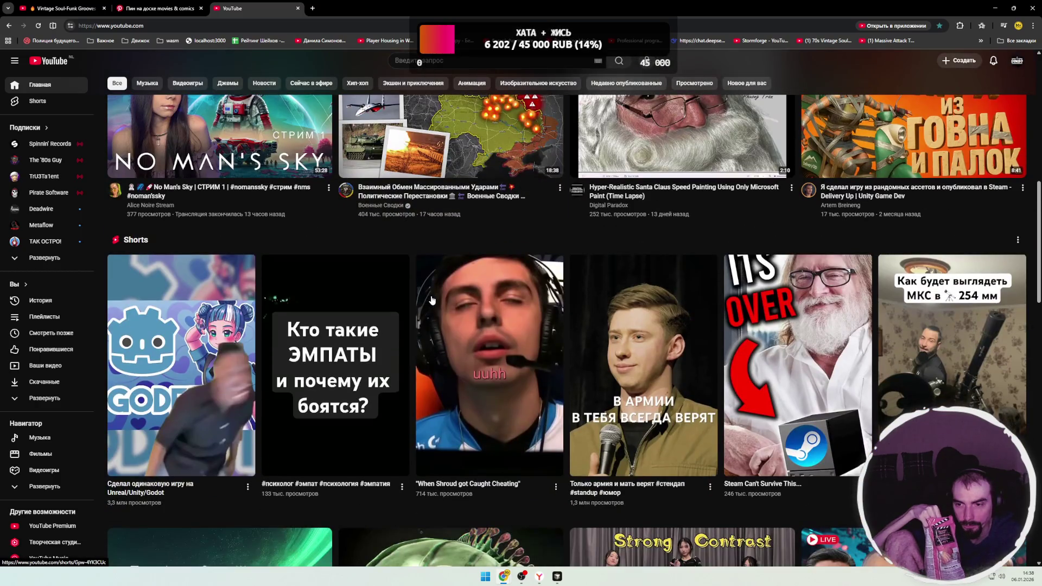
pyautogui.scroll(2, 431, 300)
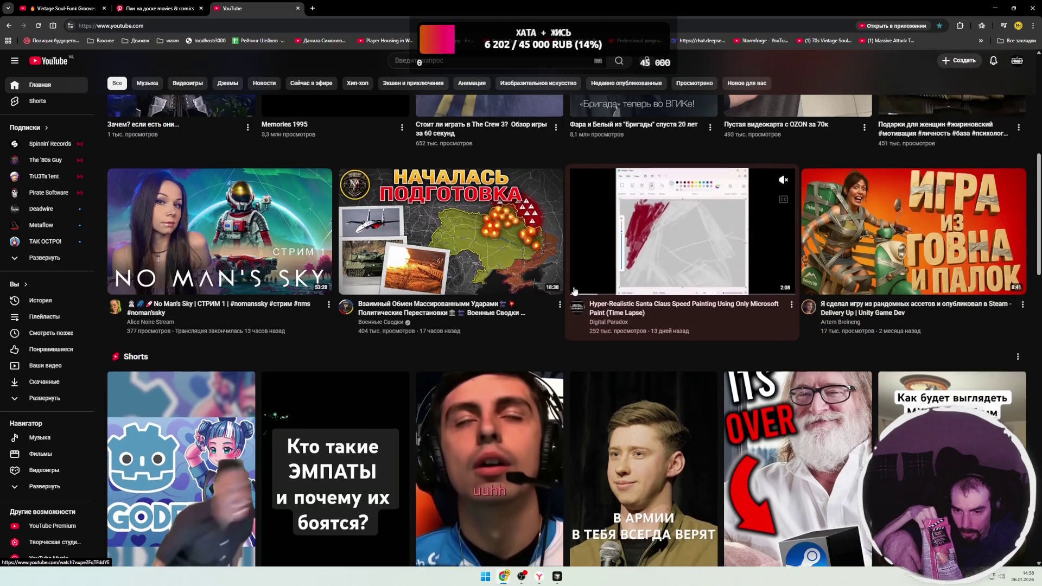
pyautogui.scroll(-7, 580, 292)
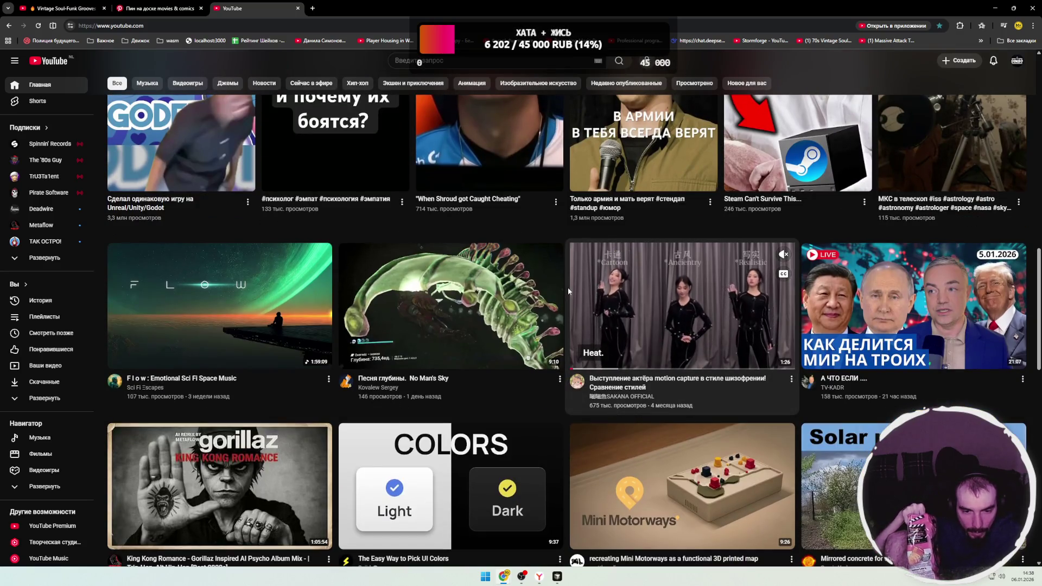
pyautogui.scroll(-1, 568, 287)
pyautogui.scroll(-2, 570, 290)
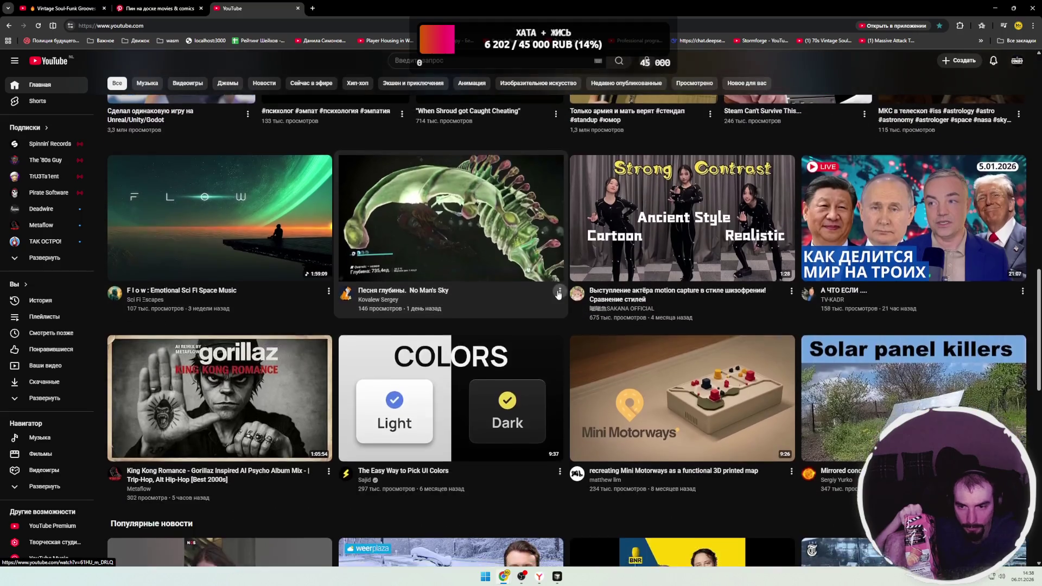
pyautogui.scroll(-2, 573, 291)
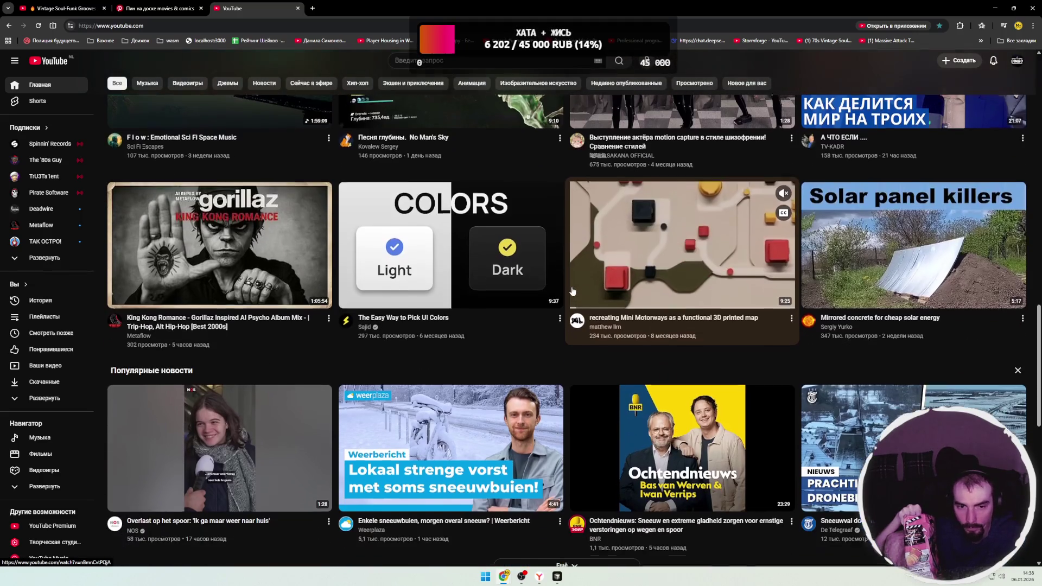
pyautogui.scroll(-2, 573, 328)
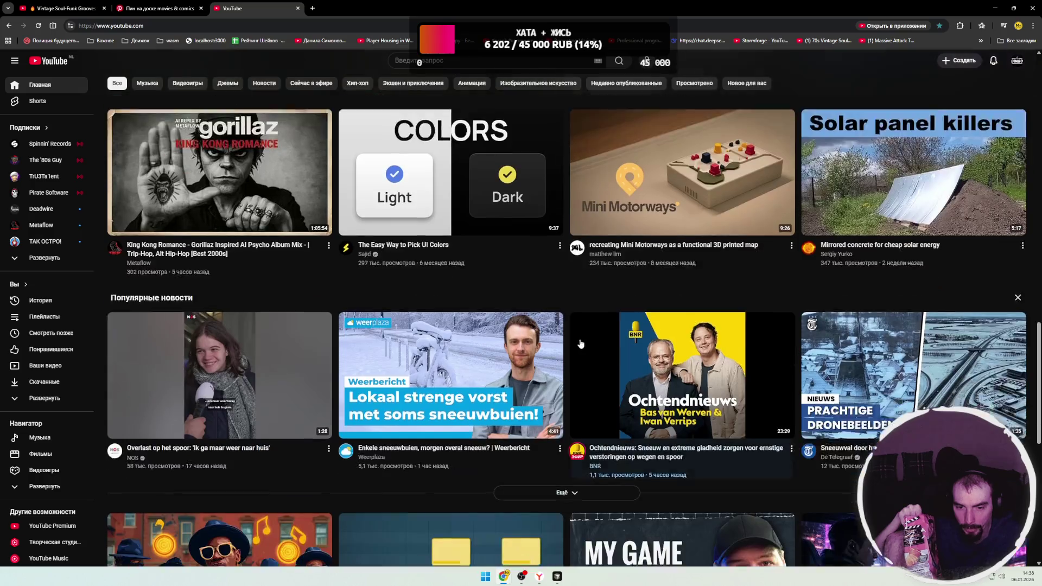
pyautogui.scroll(-3, 573, 327)
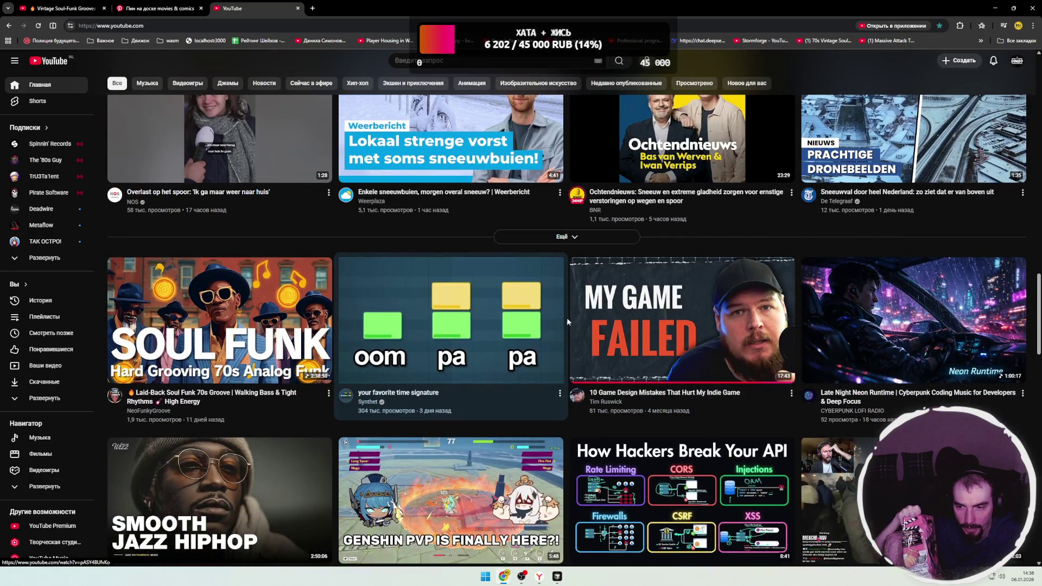
pyautogui.scroll(-1, 566, 318)
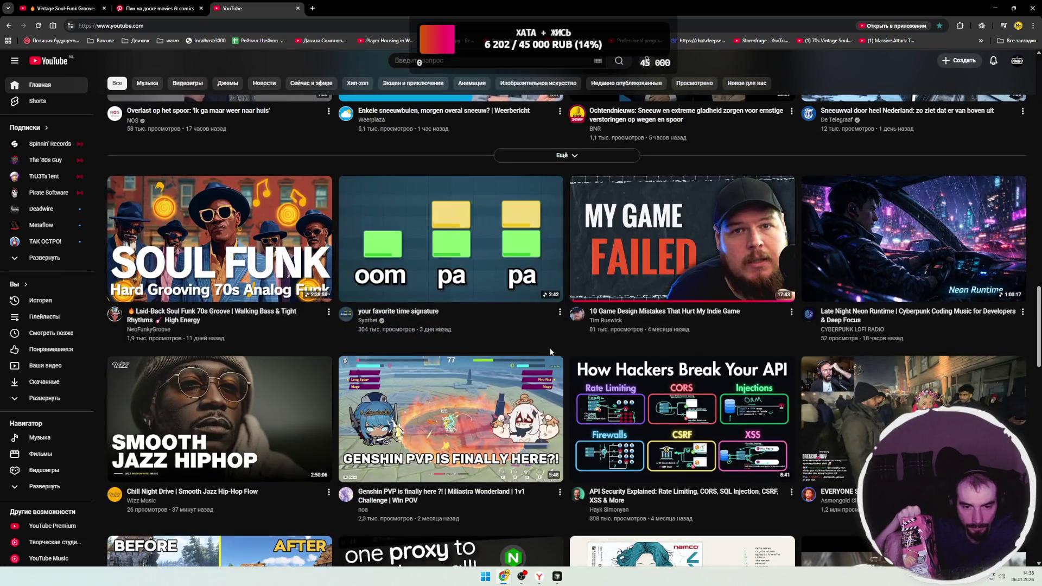
pyautogui.scroll(-1, 559, 349)
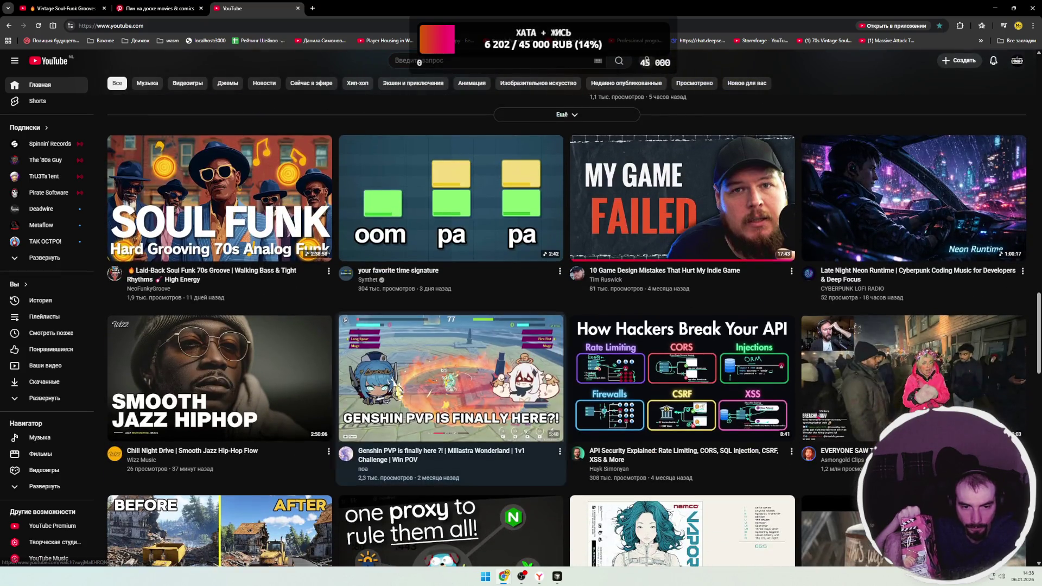
pyautogui.scroll(-2, 560, 350)
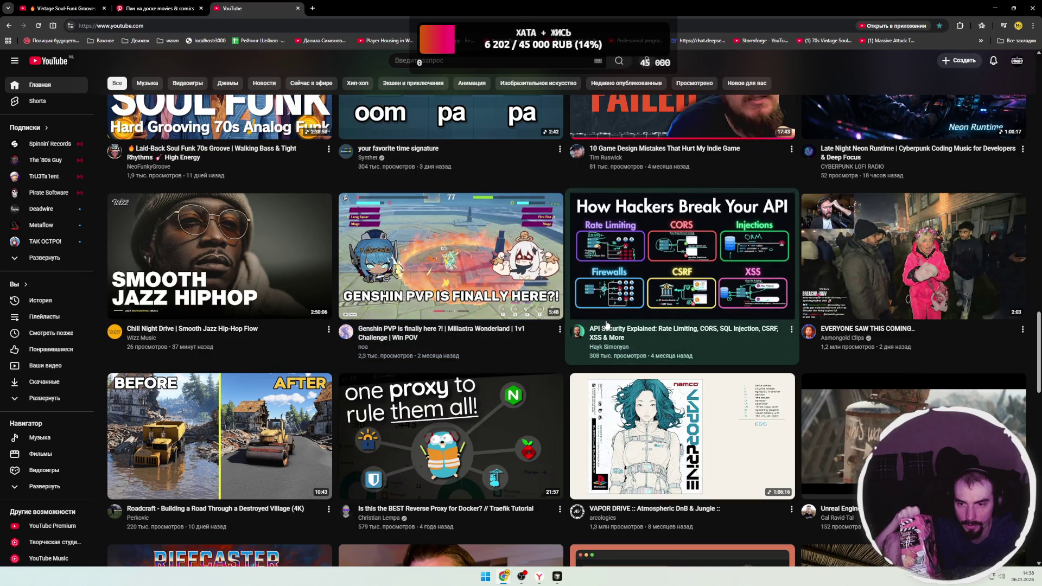
pyautogui.moveTo(613, 304)
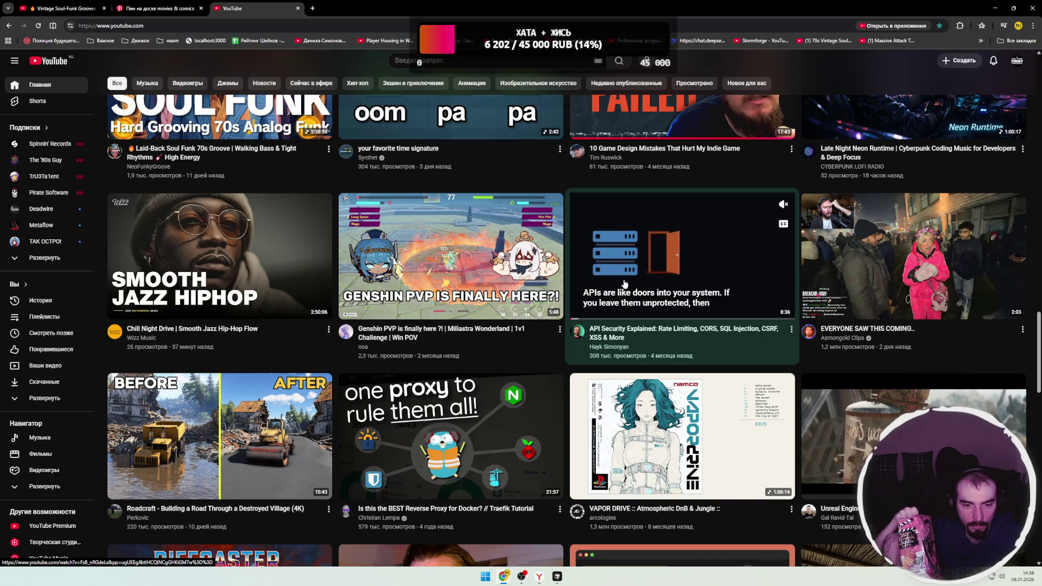
pyautogui.scroll(-2, 625, 284)
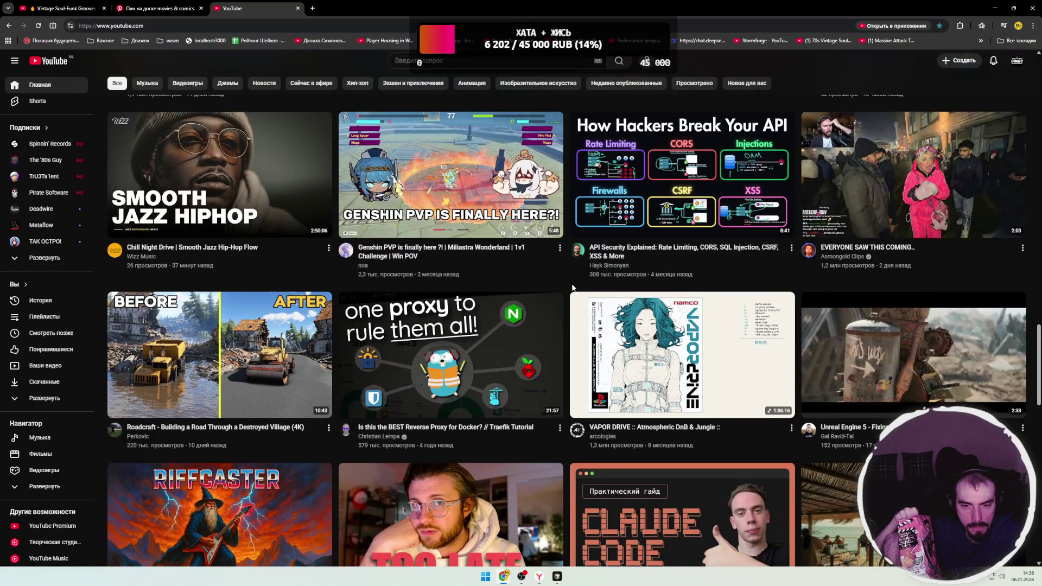
pyautogui.scroll(-1, 573, 288)
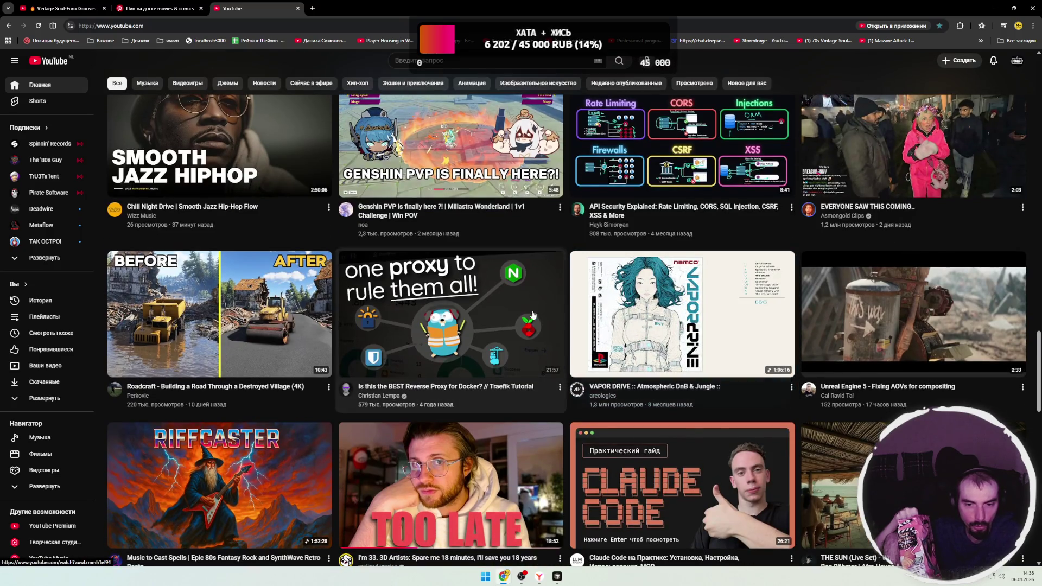
pyautogui.click(469, 336)
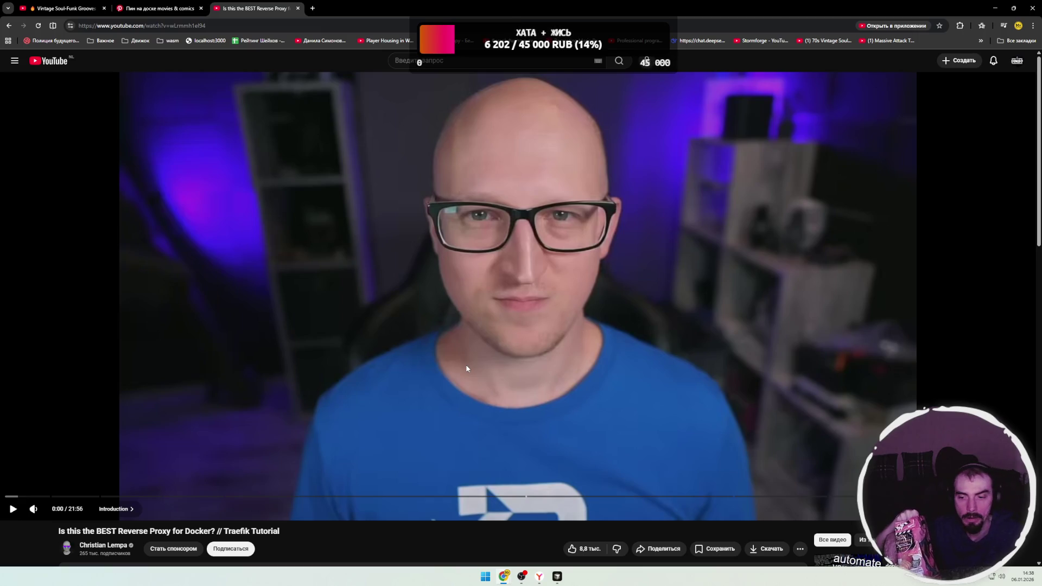
# - Start the Traefik tutorial, pause it, then resume playback
pyautogui.scroll(-2, 467, 367)
pyautogui.scroll(2, 474, 365)
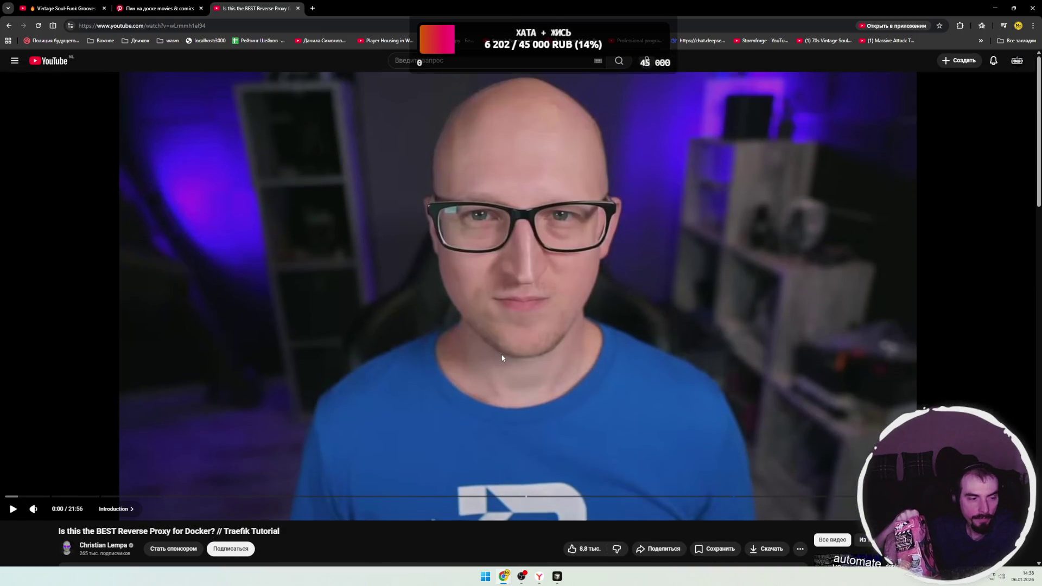
pyautogui.click(502, 359)
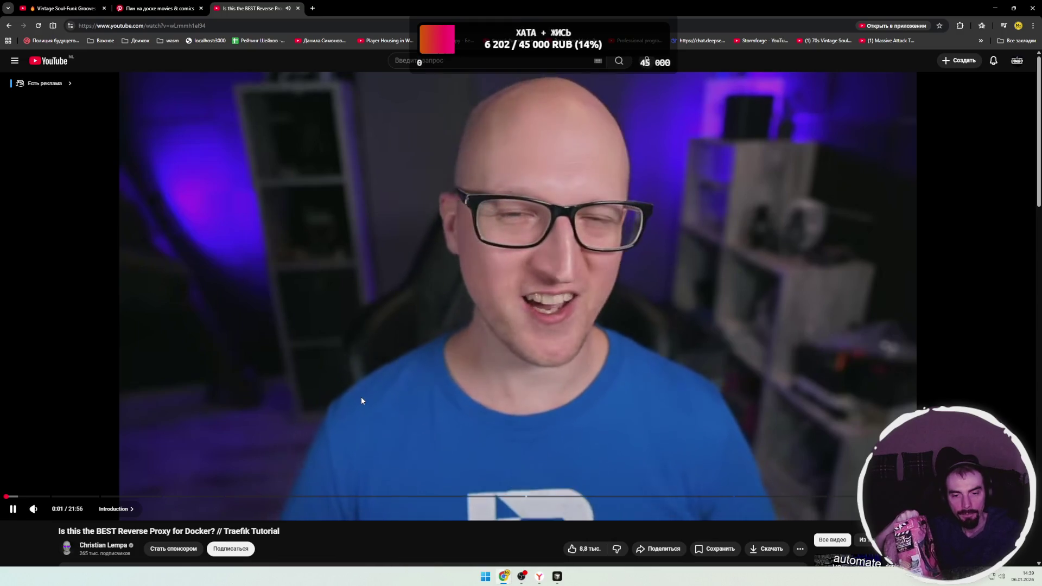
pyautogui.click(362, 399)
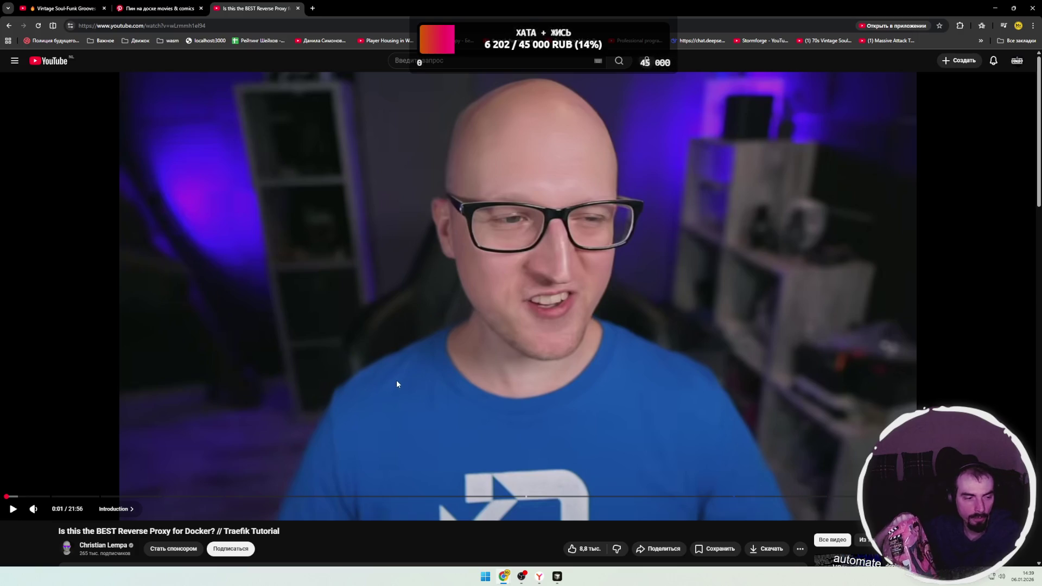
pyautogui.click(439, 377)
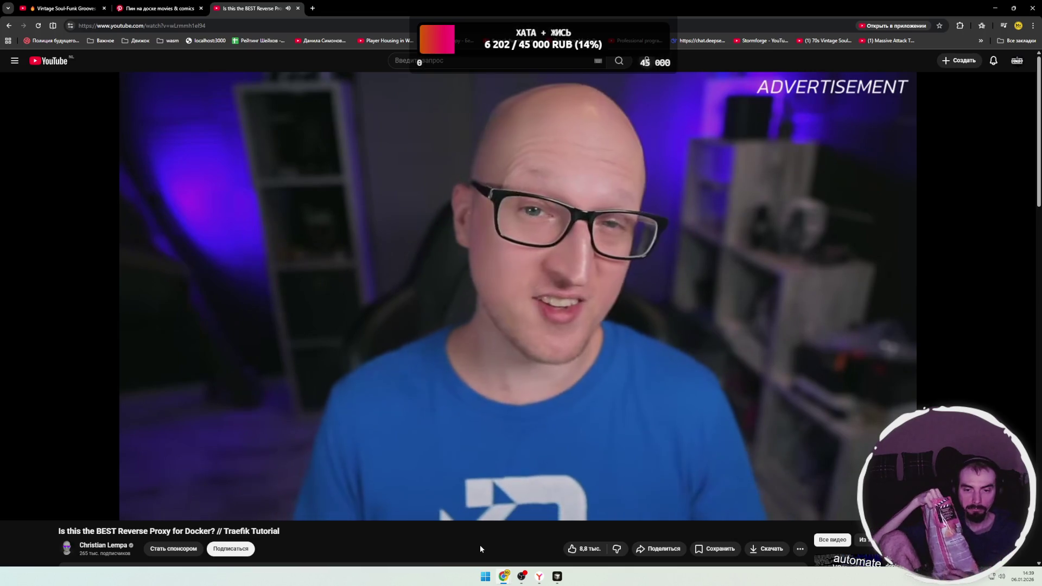
# - Skip the tutorial forward 30 seconds to about 1:40, then pause it
pyautogui.press('l')
pyautogui.press('l')
pyautogui.press('l')
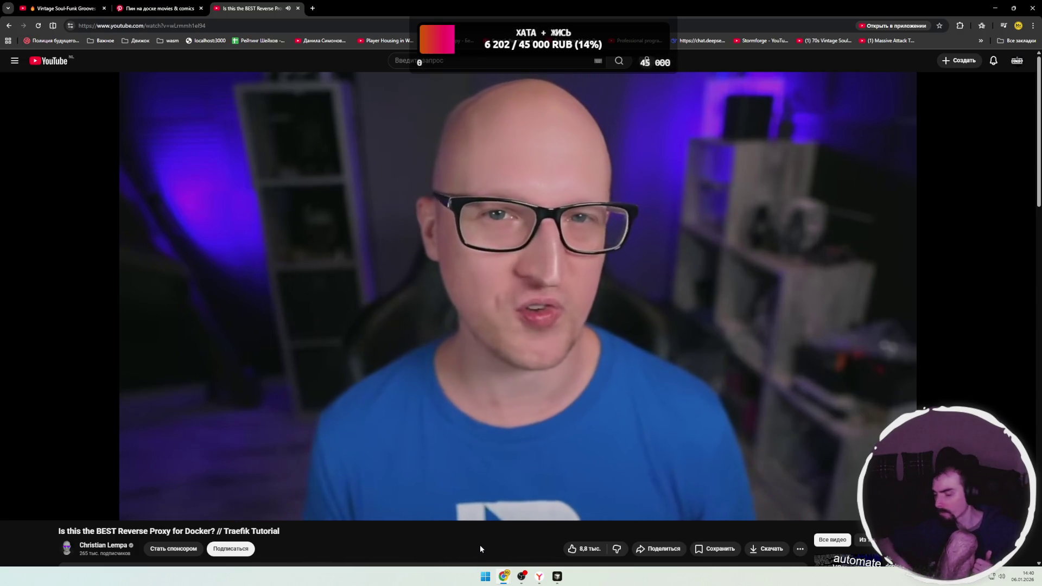
pyautogui.moveTo(647, 387)
pyautogui.click(592, 362)
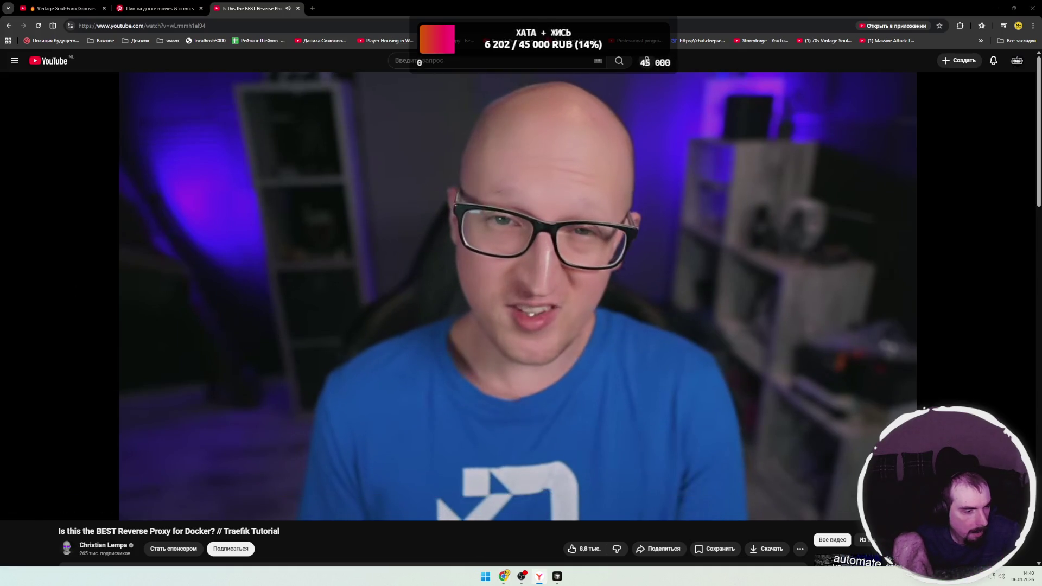
# - In a new tab, paste the copied YouTube watch link and replace its stray space with a period
pyautogui.click(313, 9)
pyautogui.hotkey('ctrl', 'v')
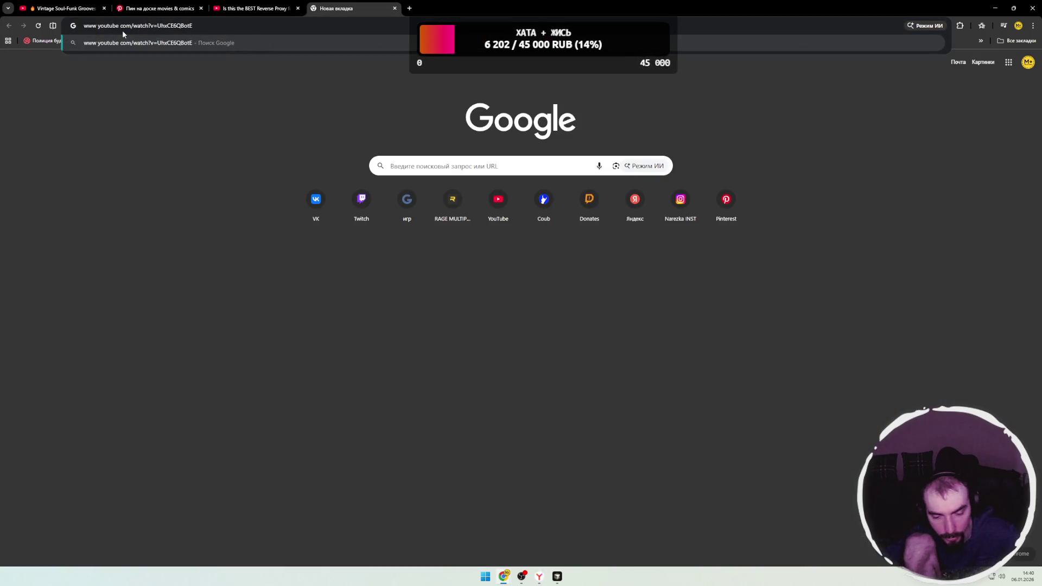
pyautogui.click(122, 30)
pyautogui.press('BackSpace')
pyautogui.write('.')
# - Search the corrected link and open the top Prince of Persia result in a new tab
pyautogui.press('Return')
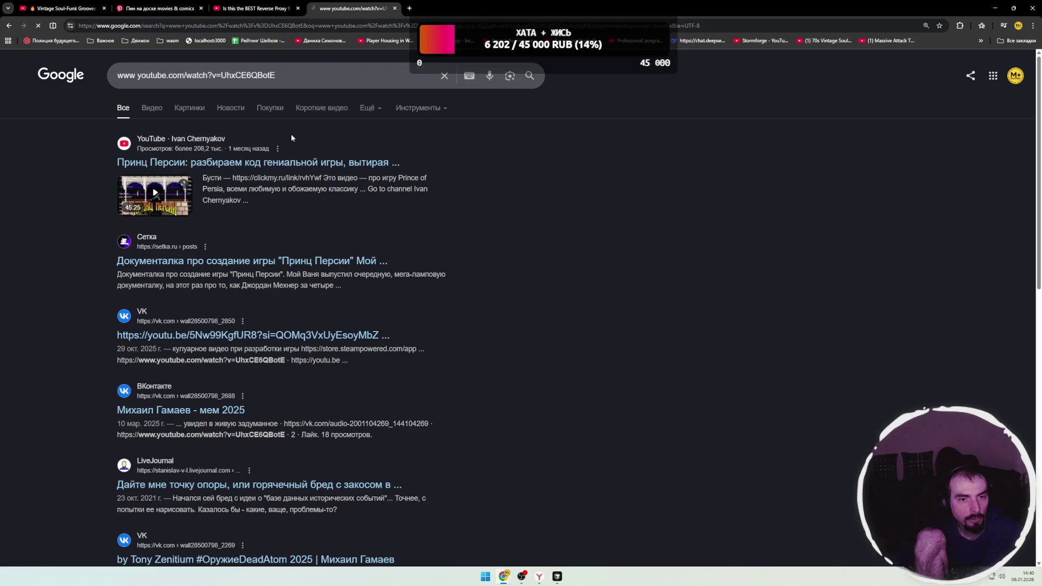
pyautogui.middleClick(290, 167)
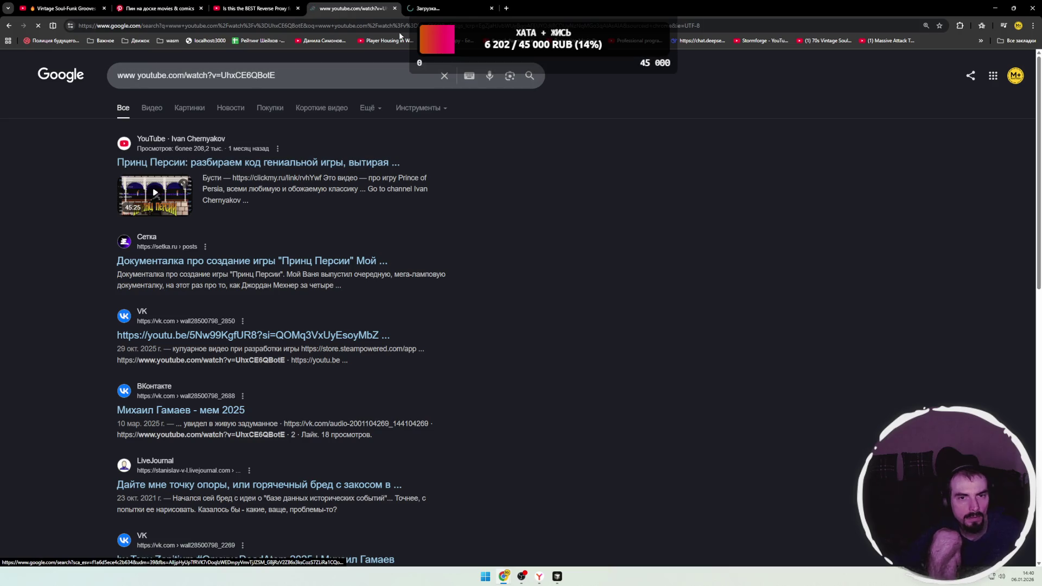
pyautogui.click(431, 17)
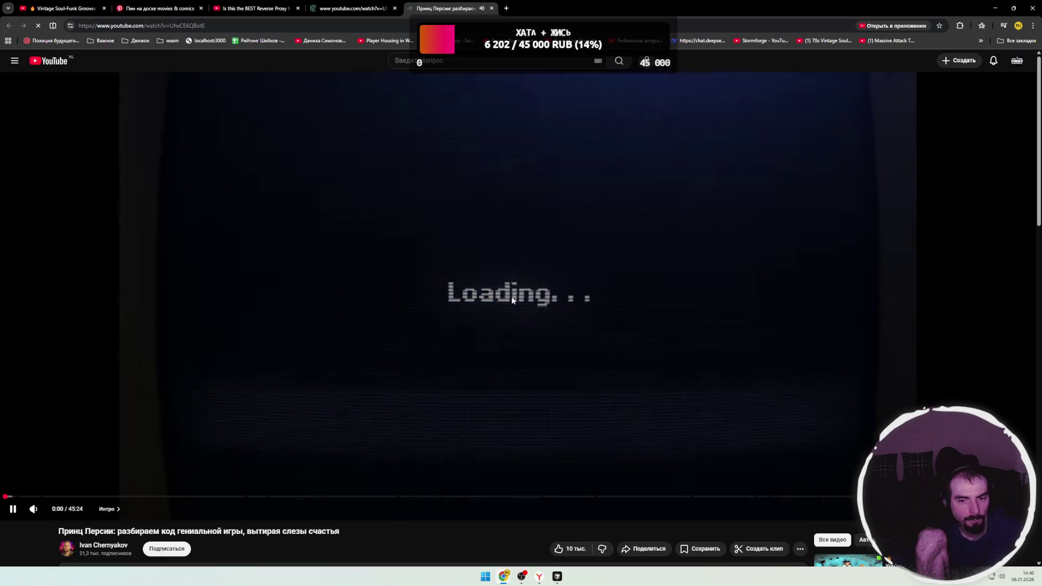
# - Start the Prince of Persia code breakdown documentary playing
pyautogui.click(515, 314)
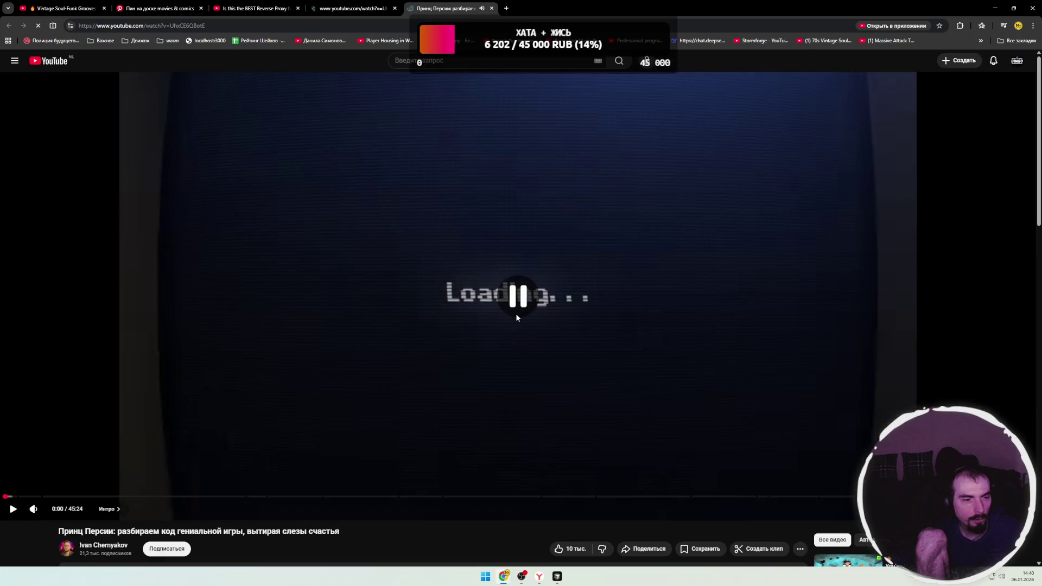
pyautogui.scroll(-1, 483, 311)
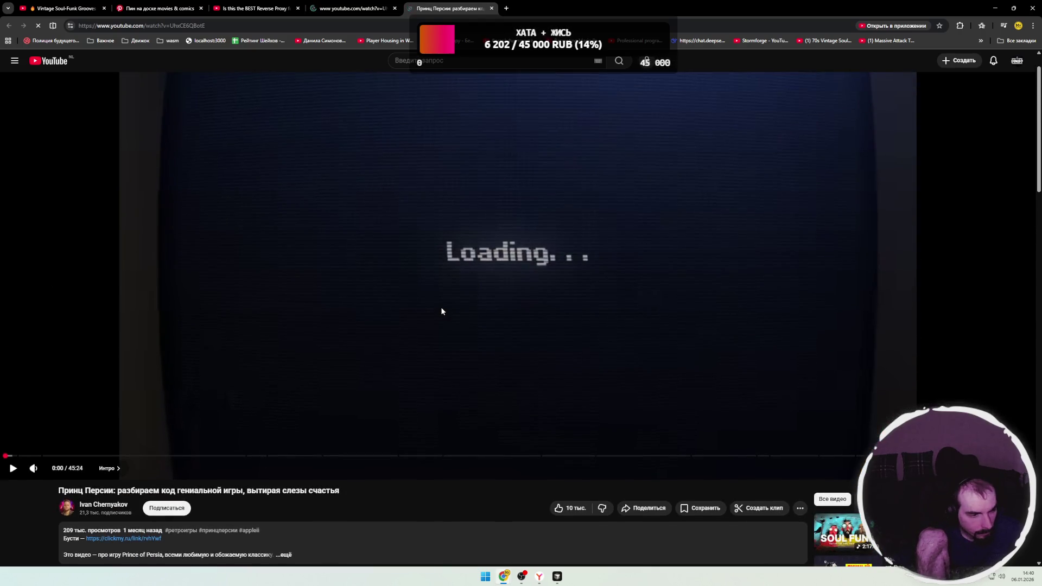
pyautogui.click(456, 325)
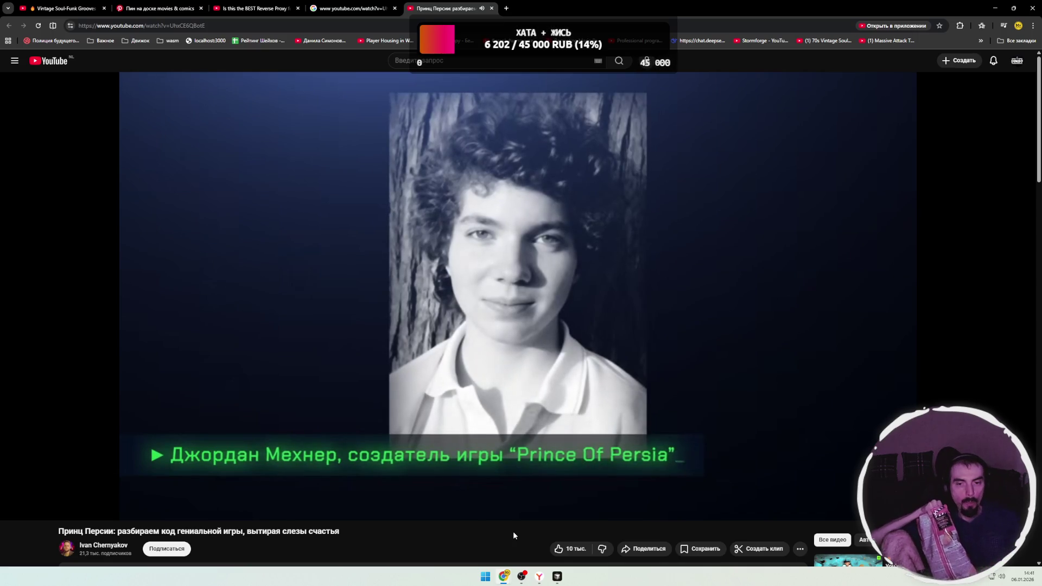
# - Pause and resume the documentary, then confirm its playback speed stays at 1.00x
pyautogui.press('space')
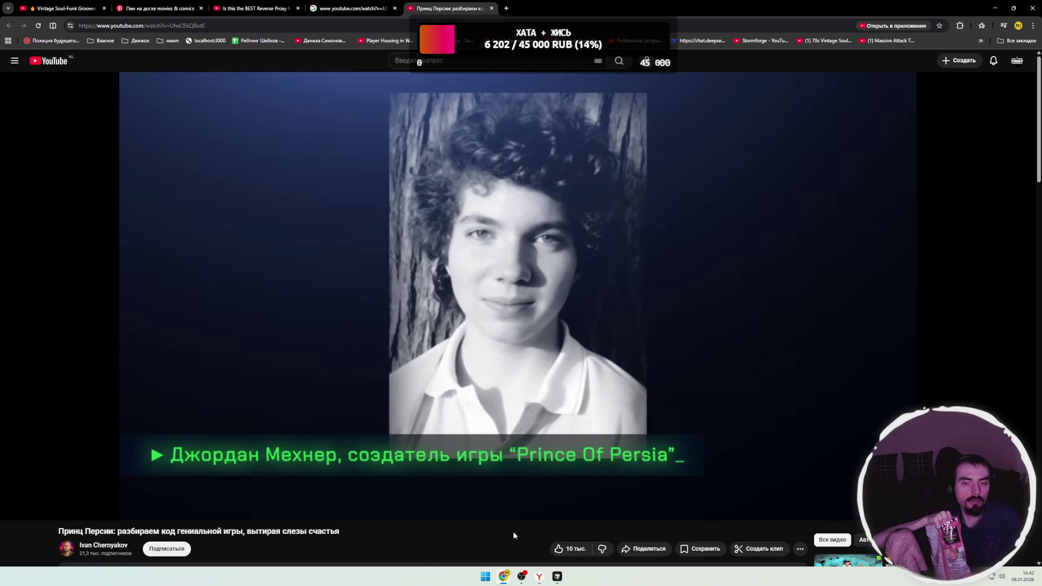
pyautogui.press('space')
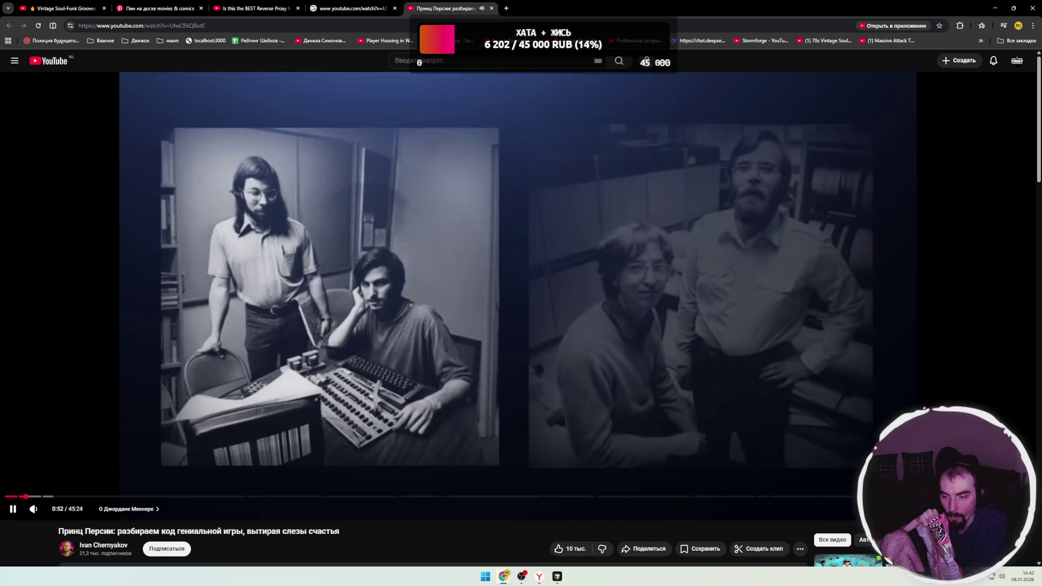
pyautogui.click(1001, 509)
pyautogui.click(923, 401)
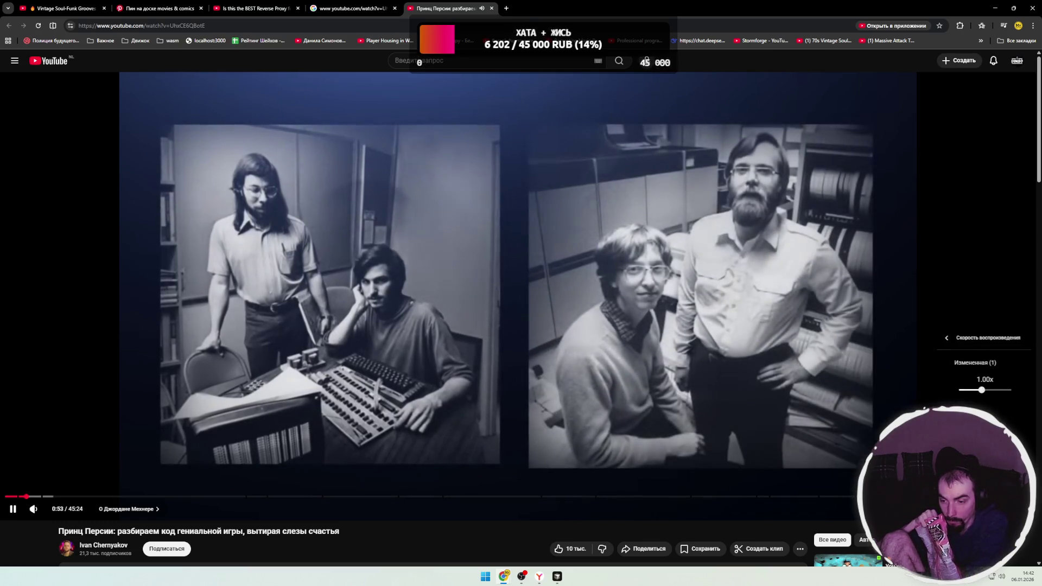